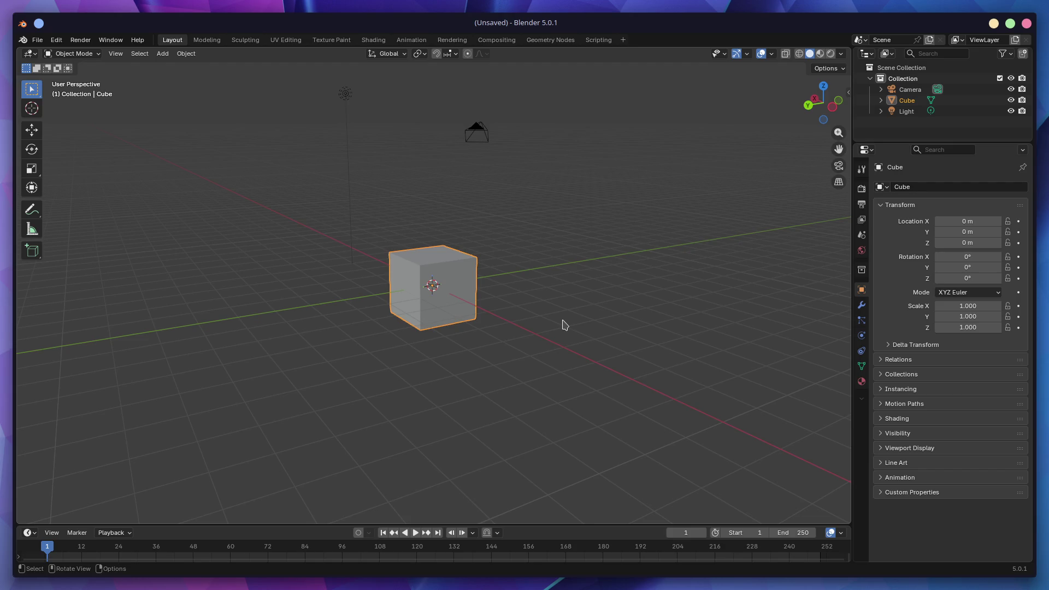
# Step: Orbit the viewport around Blender's default cube scene
pyautogui.moveTo(649, 274); pyautogui.dragTo(631, 276, button='middle')
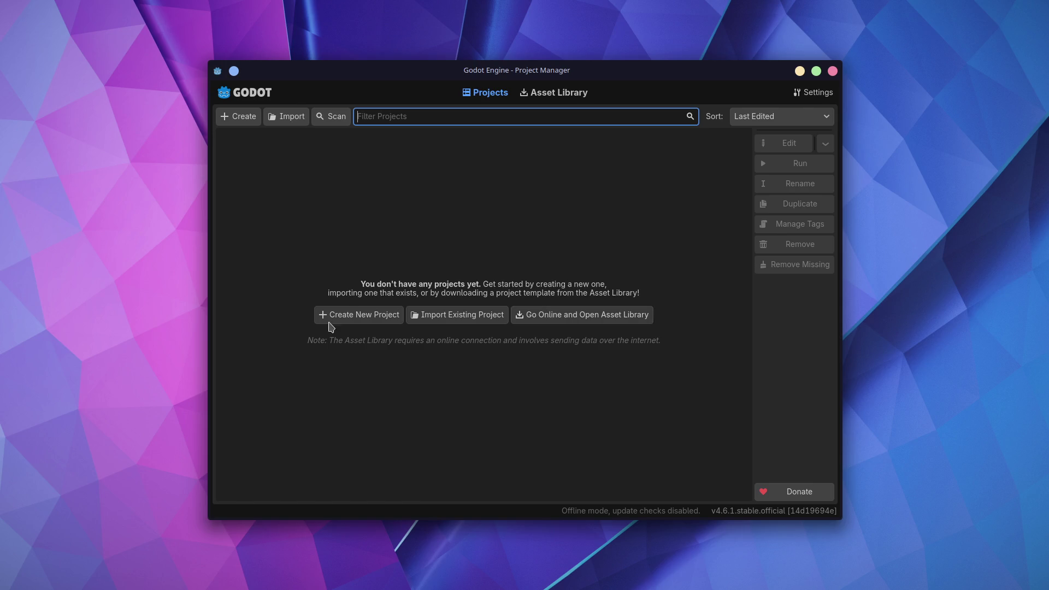
# Step: Start a new Godot project and browse into the Documents folder
pyautogui.click(392, 317)
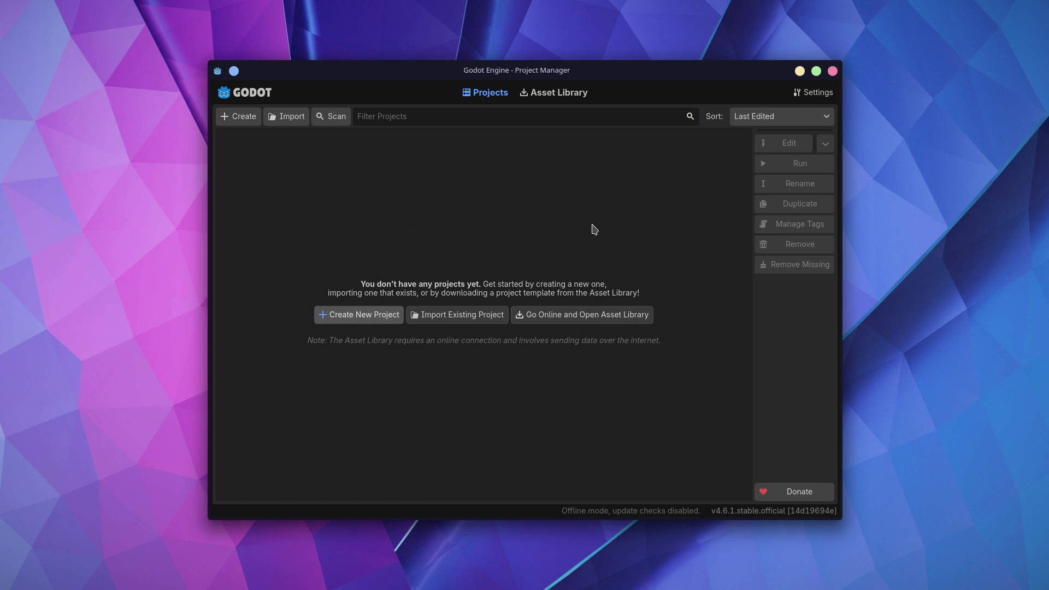
pyautogui.click(634, 221)
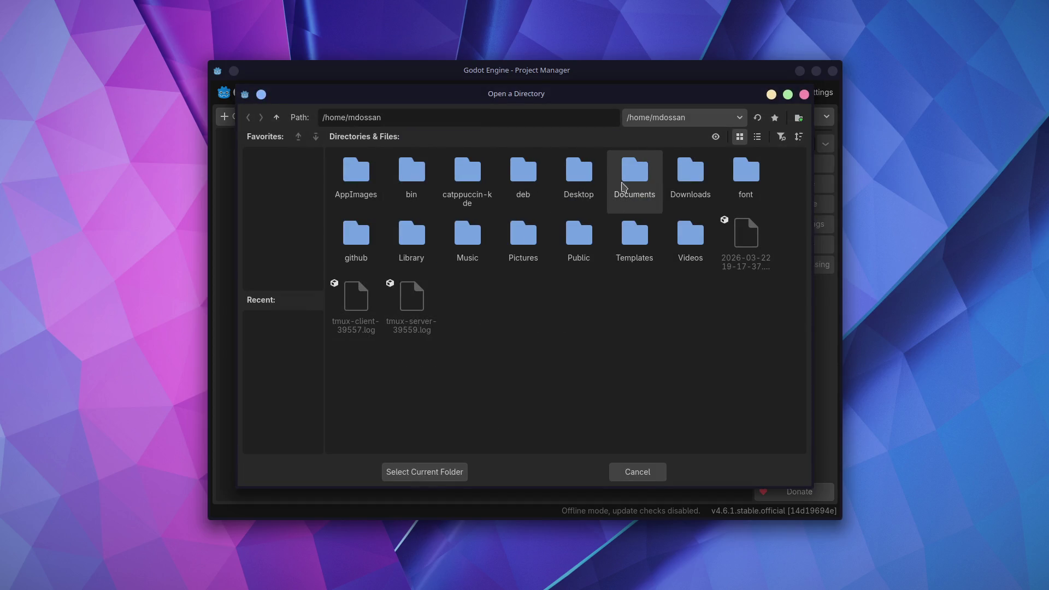
pyautogui.doubleClick(634, 176)
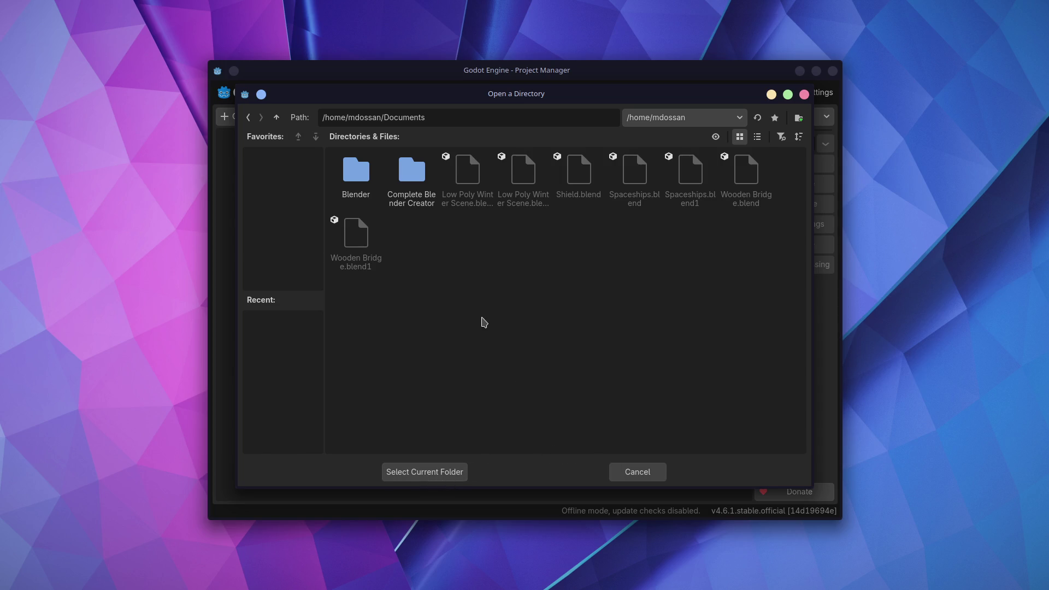
# Step: Create a 'Godot Test Lab' folder in Documents and select it as the project location
pyautogui.rightClick(483, 321)
pyautogui.click(536, 348)
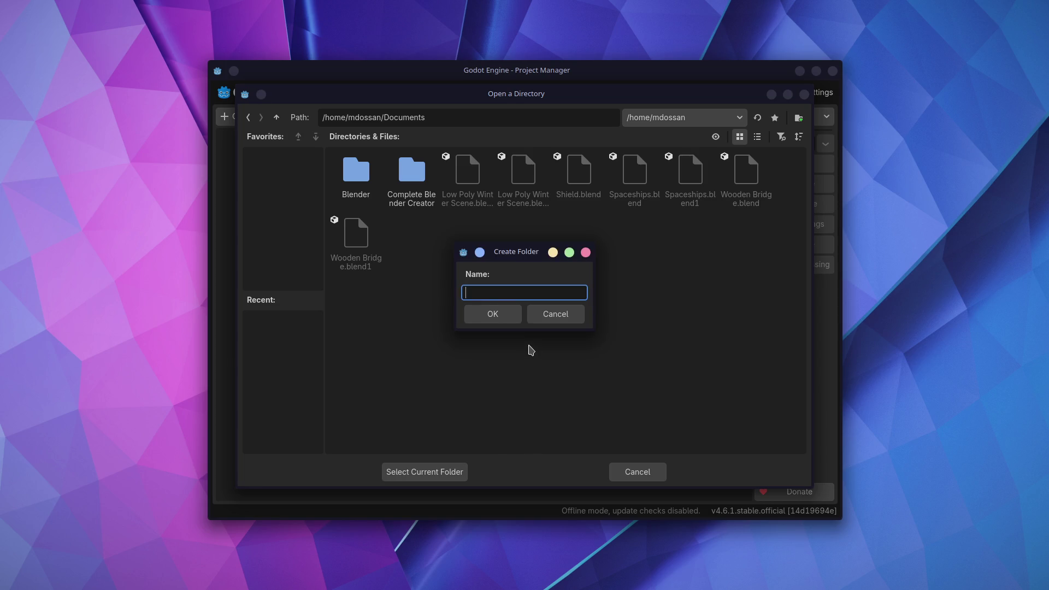
pyautogui.write('T')
pyautogui.press('BackSpace')
pyautogui.write('GodotTEs')
pyautogui.press('BackSpace')
pyautogui.press('BackSpace')
pyautogui.press('BackSpace')
pyautogui.write('TEst')
pyautogui.press('BackSpace')
pyautogui.press('BackSpace')
pyautogui.press('BackSpace')
pyautogui.write('est Lab')
pyautogui.press('Return')
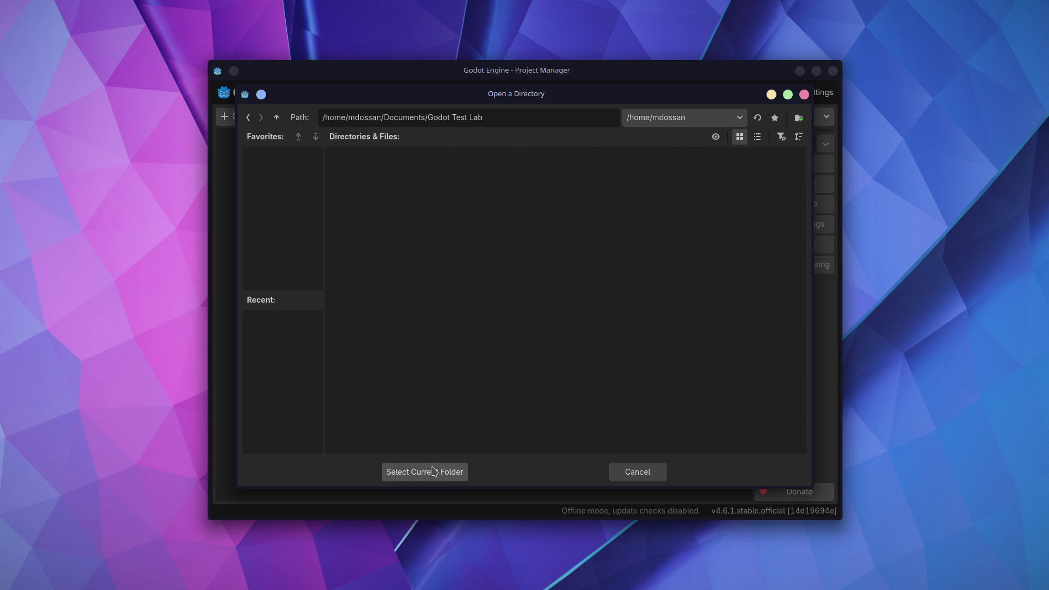
pyautogui.click(429, 471)
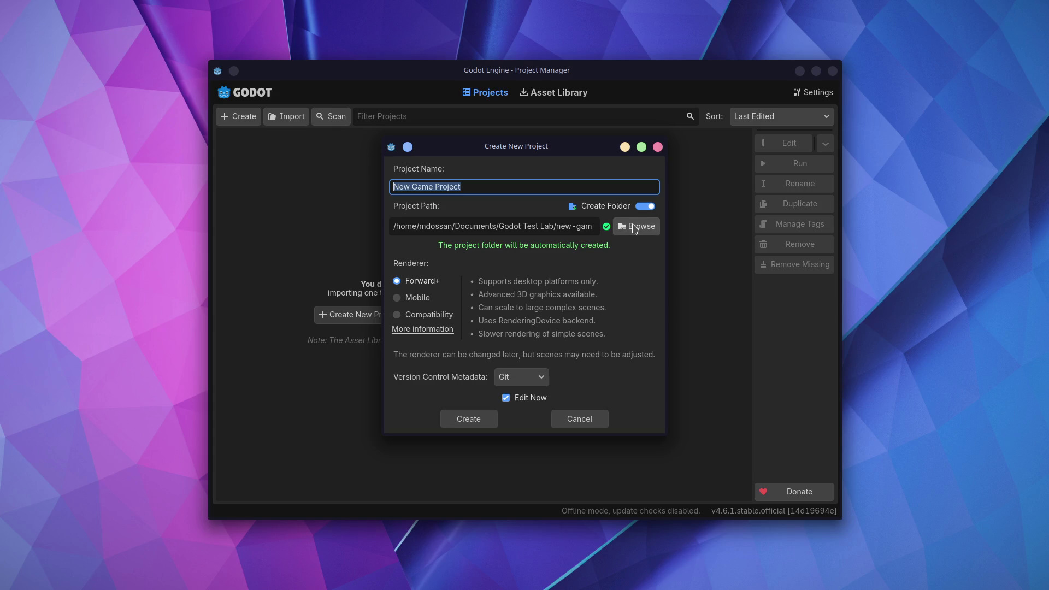
# Step: Remove 'new-game-project' from the path and create the project directly in Godot Test Lab
pyautogui.click(572, 226)
pyautogui.moveTo(558, 226); pyautogui.dragTo(598, 227)
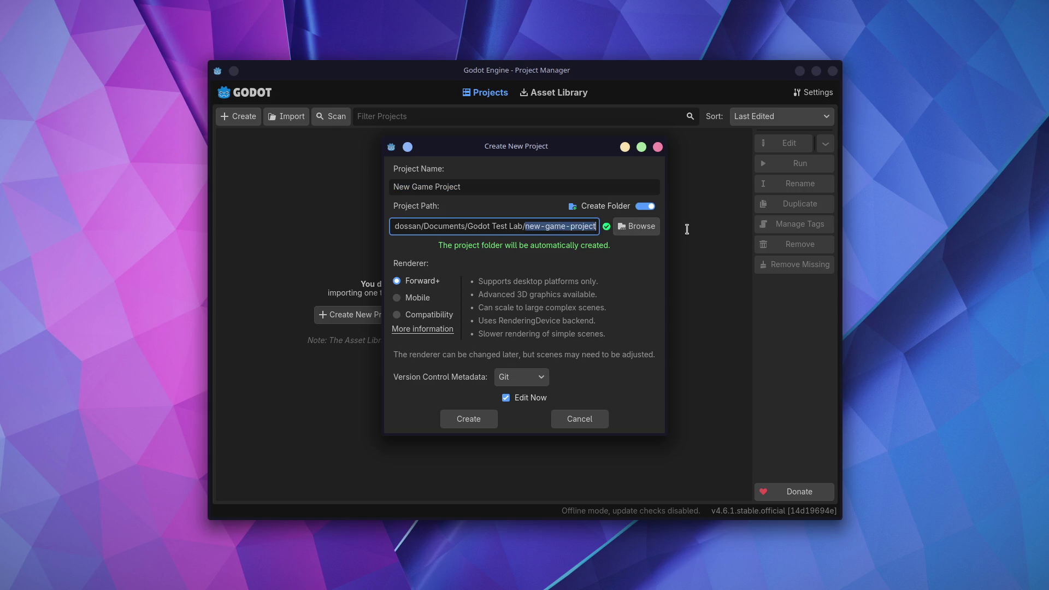
pyautogui.press('BackSpace')
pyautogui.press('Return')
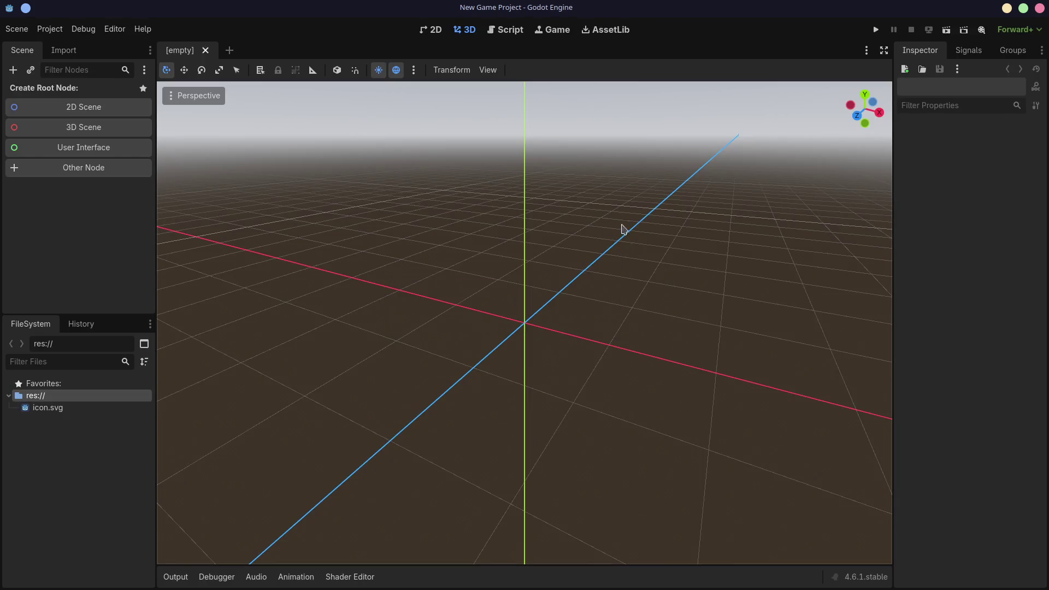
# Step: Widen the editor's left scene dock, then bring Blender back to the front
pyautogui.moveTo(156, 222)
pyautogui.mouseDown()
pyautogui.moveTo(227, 228)
pyautogui.moveTo(164, 232)
pyautogui.mouseUp()
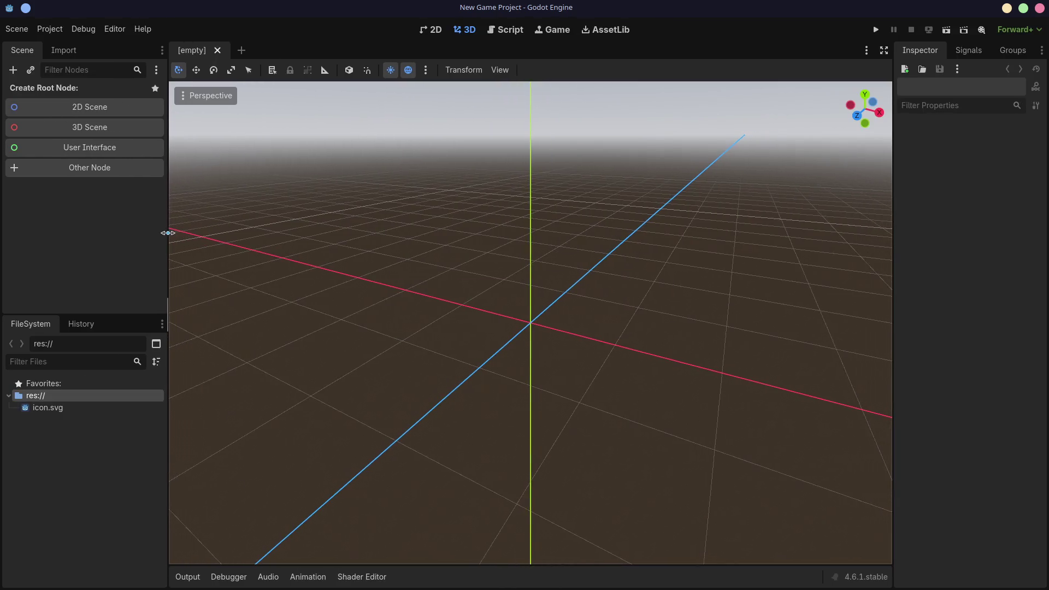
pyautogui.press('super+2')
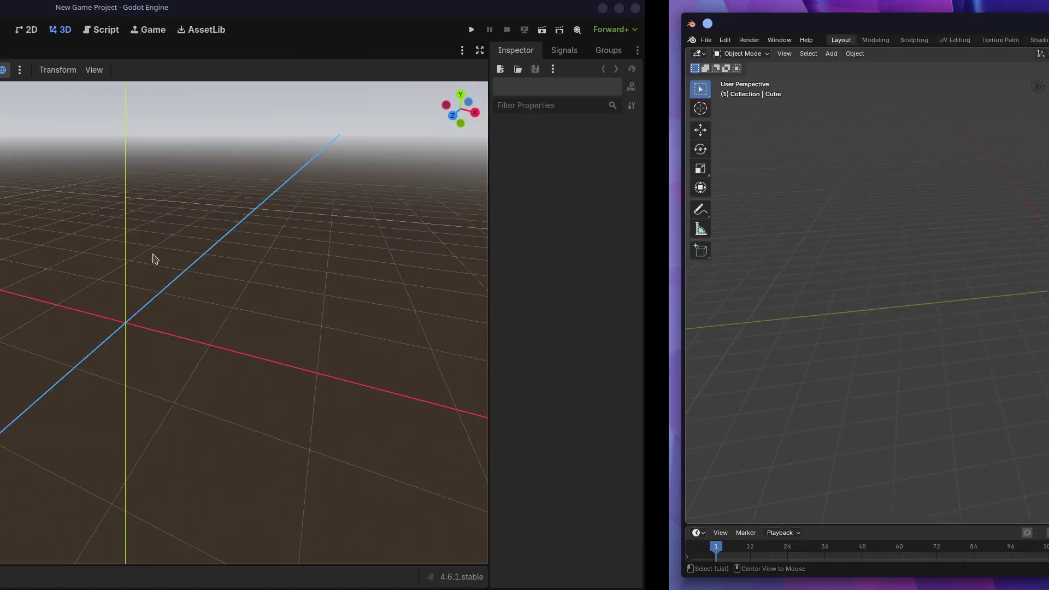
pyautogui.press('super+1')
pyautogui.press('super+2')
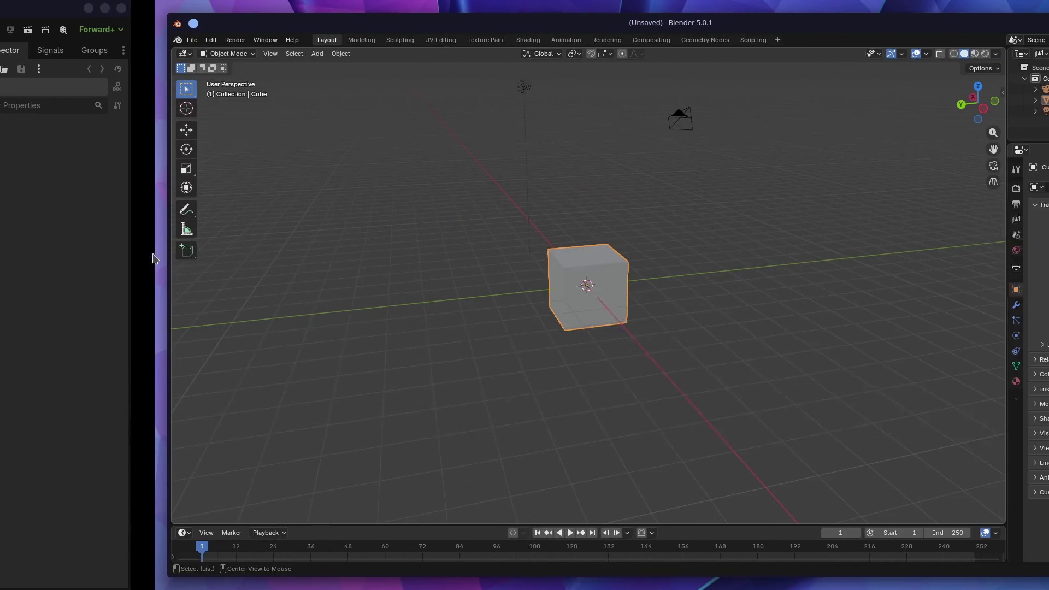
# Step: Maximize Blender, widen the 3D viewport, and cancel saving so no file is written
pyautogui.doubleClick(363, 23)
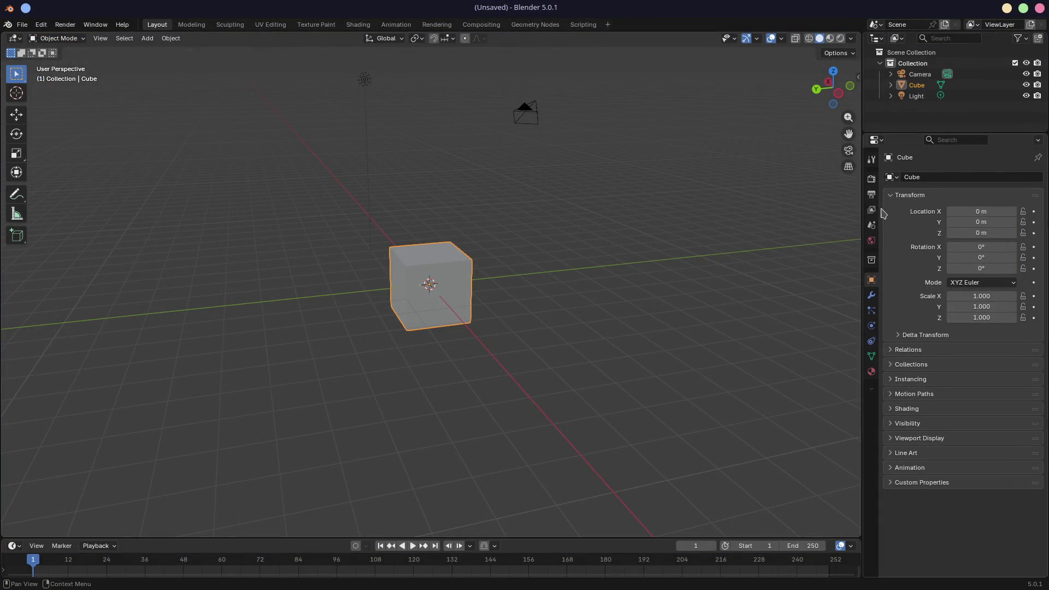
pyautogui.moveTo(862, 206); pyautogui.dragTo(881, 206)
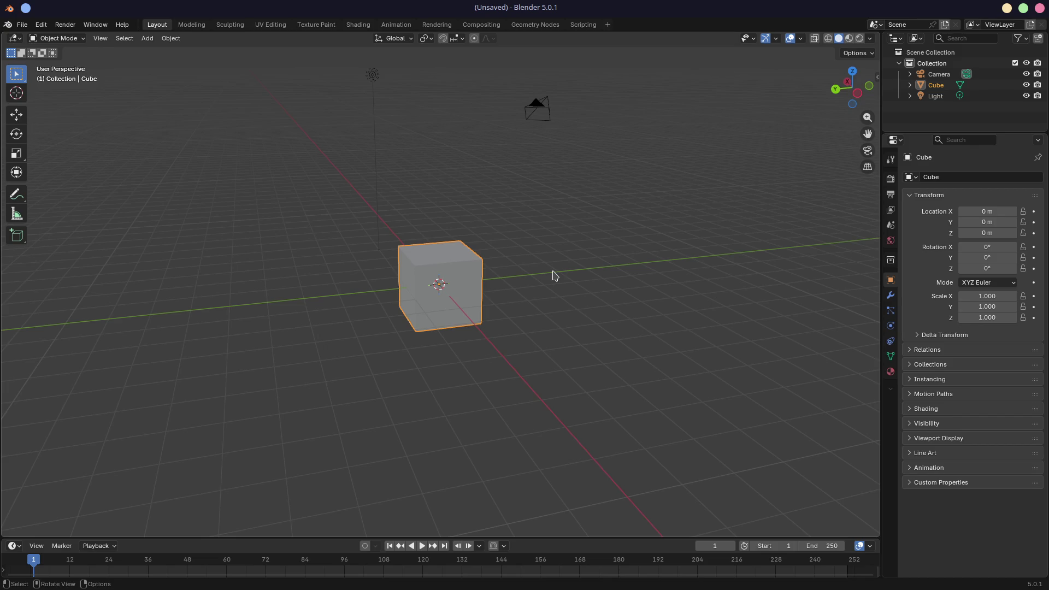
pyautogui.hotkey('ctrl', 's')
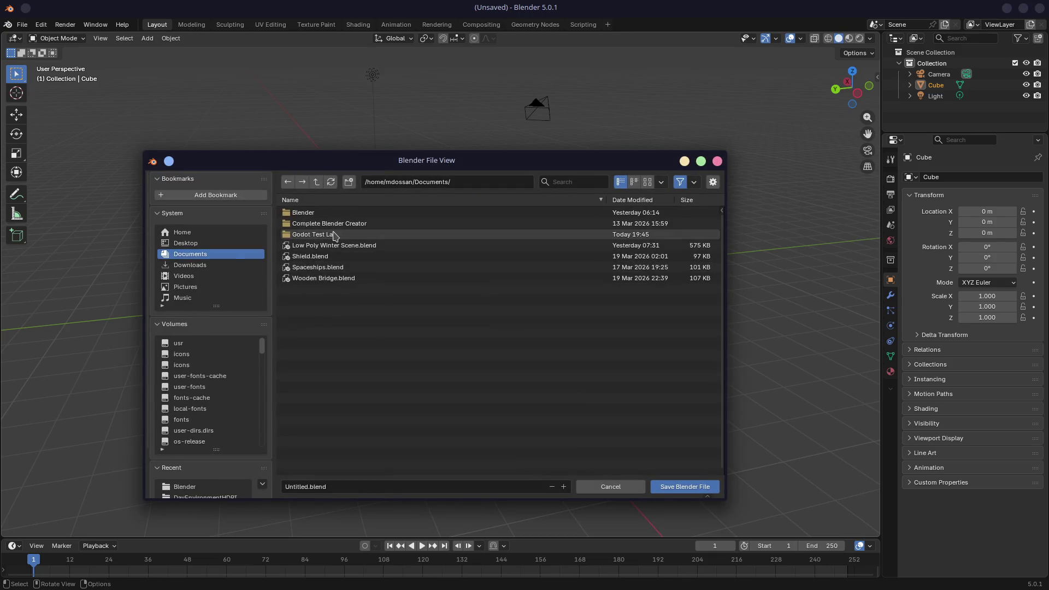
pyautogui.click(335, 237)
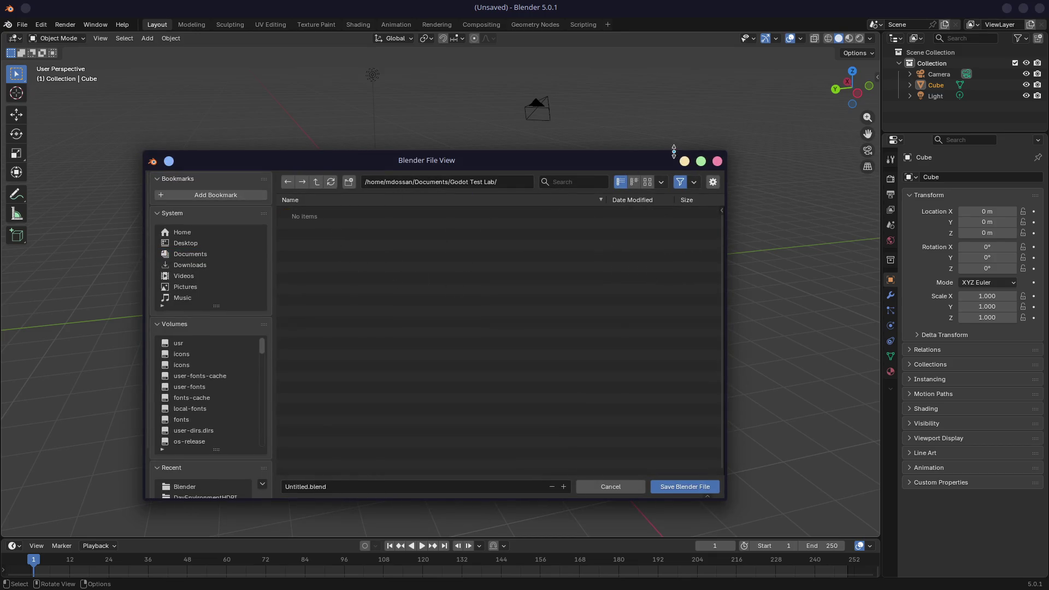
pyautogui.click(717, 161)
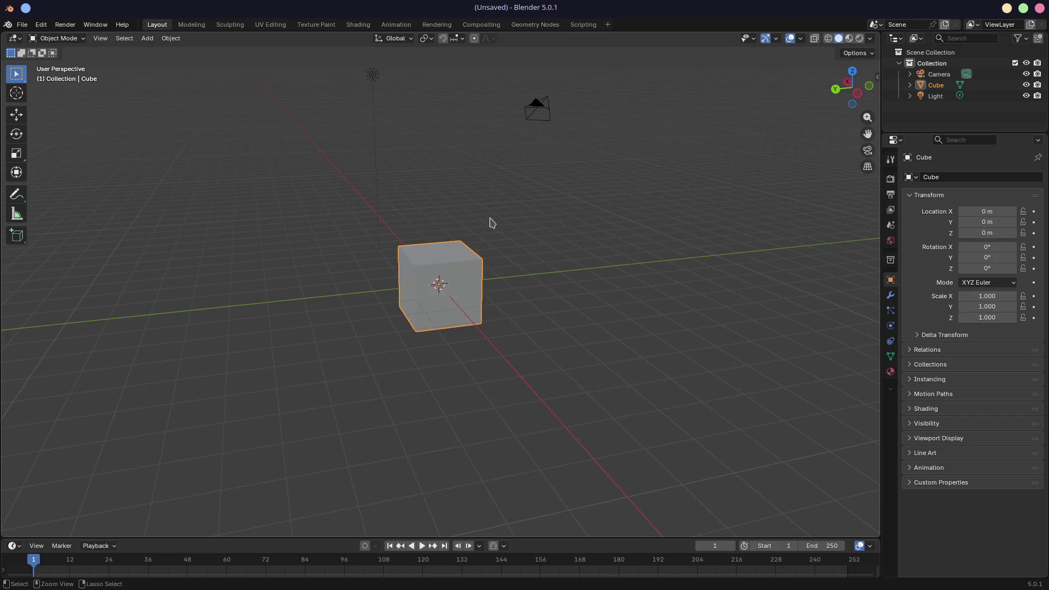
pyautogui.hotkey('ctrl', 's')
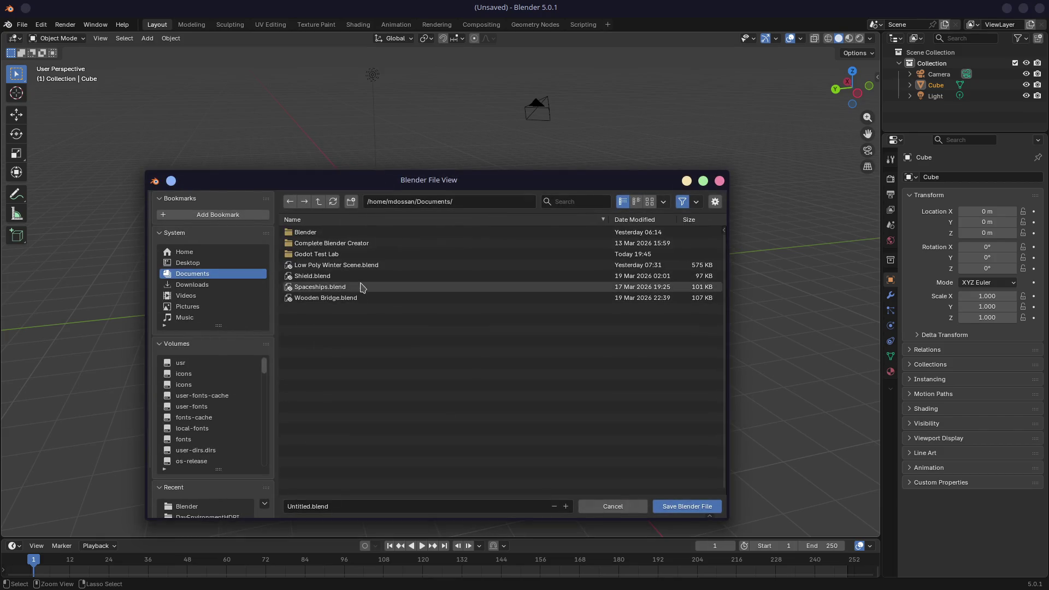
pyautogui.press('Escape')
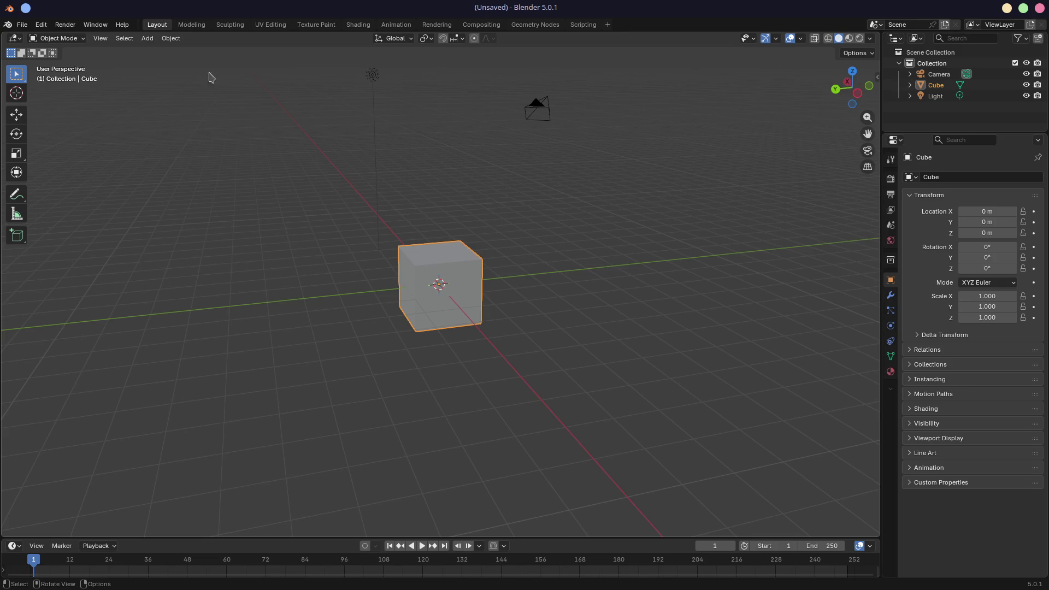
# Step: Open '6.9 Horns and Masking.blend' from Complete Blender Creator > Sculpting a Cartoon Head
pyautogui.click(21, 24)
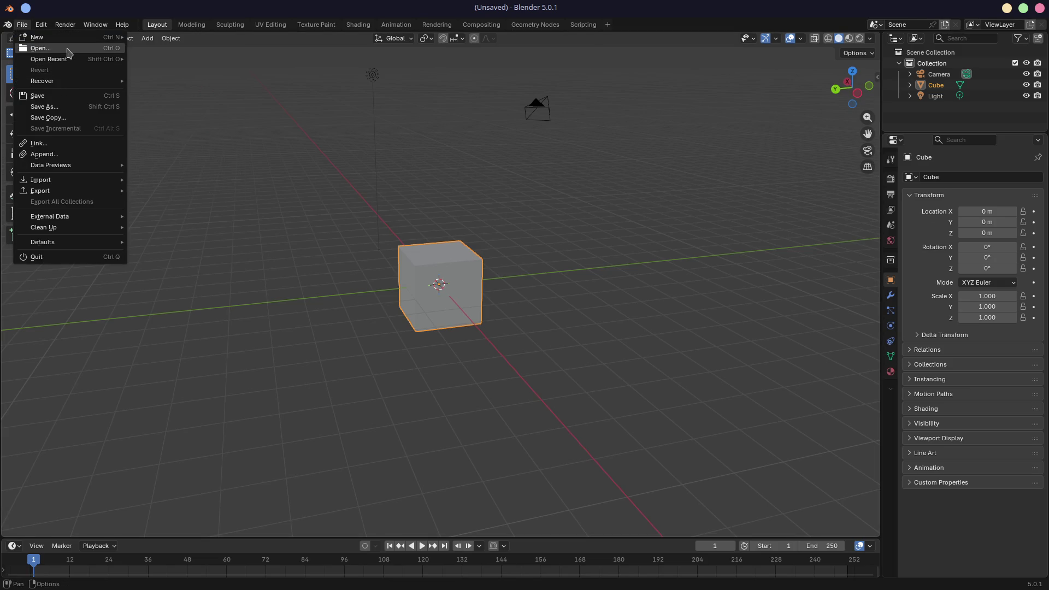
pyautogui.click(40, 48)
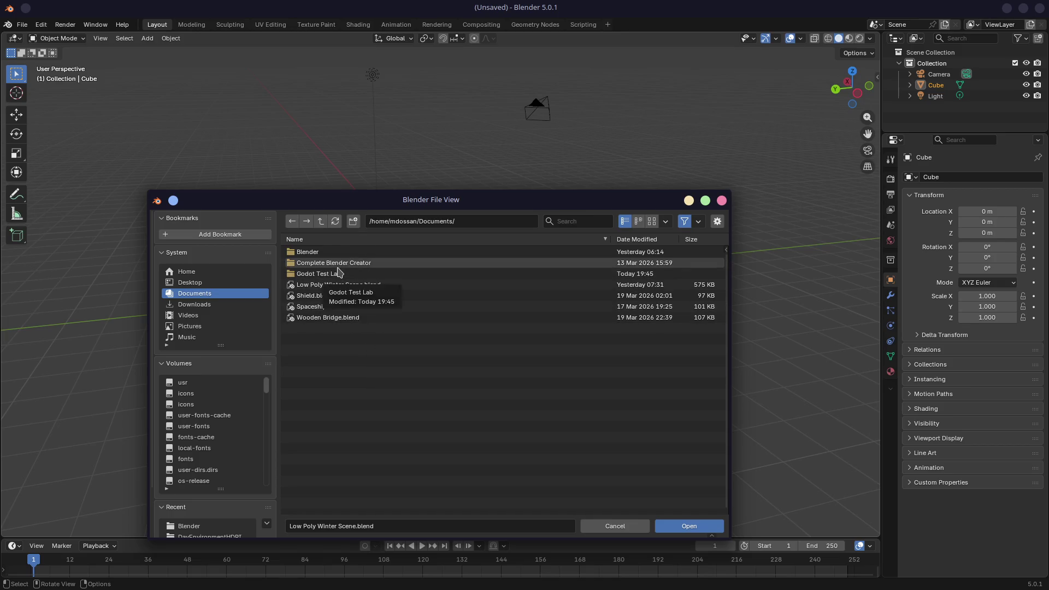
pyautogui.doubleClick(363, 264)
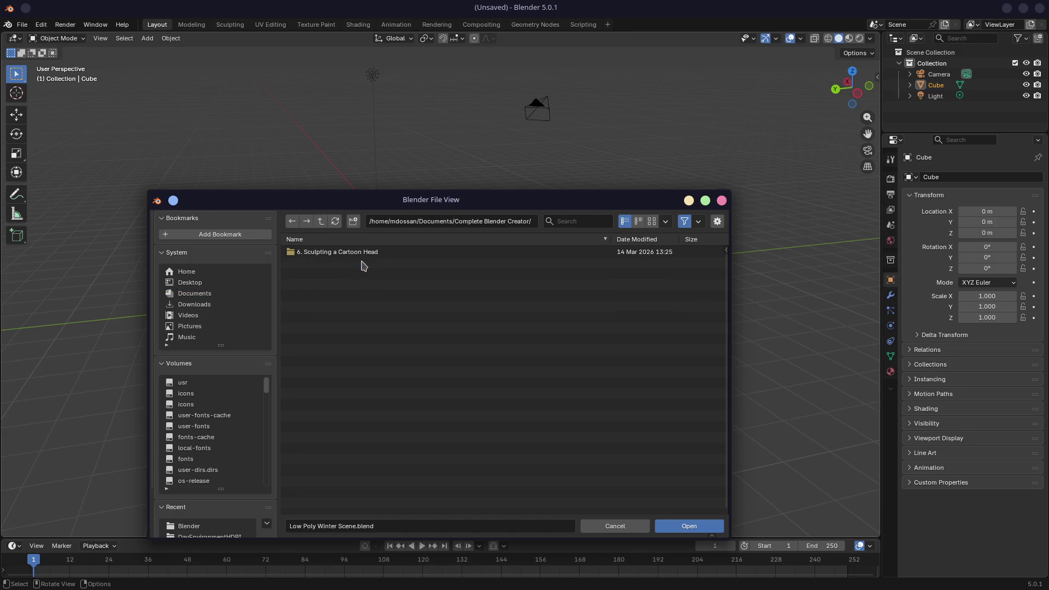
pyautogui.doubleClick(328, 252)
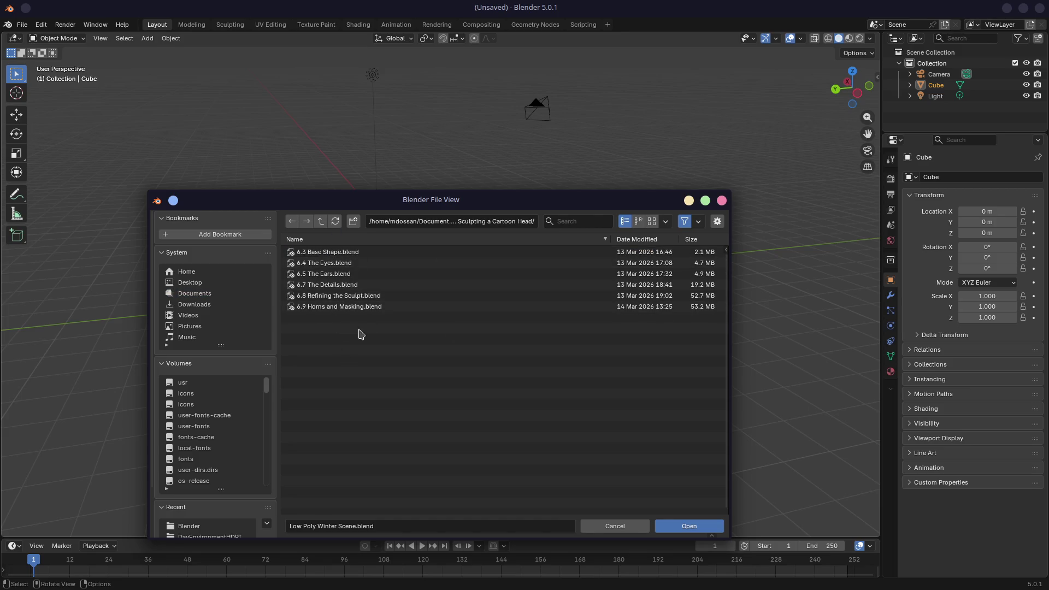
pyautogui.click(428, 309)
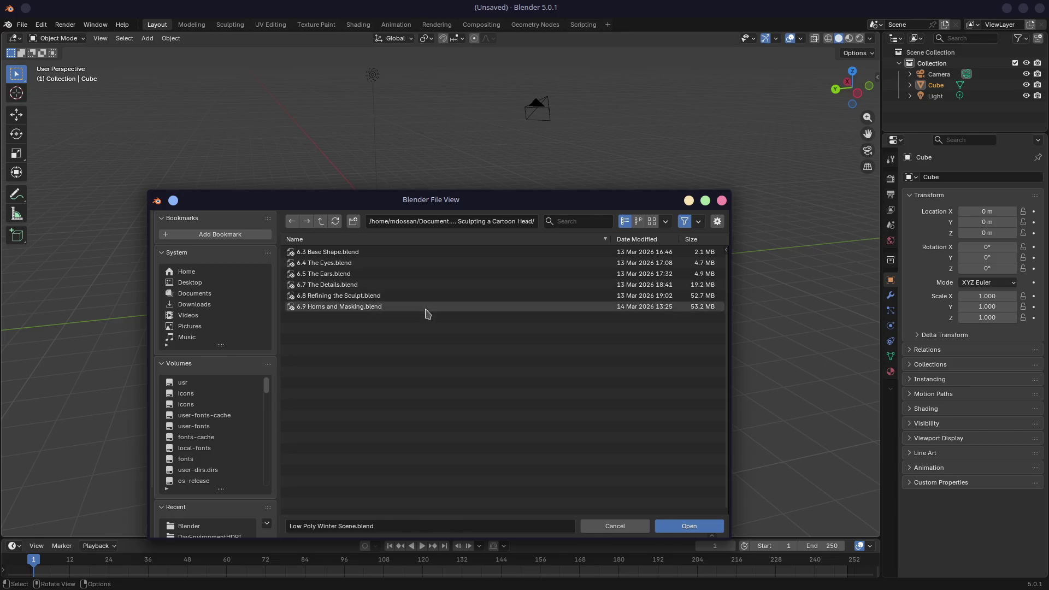
pyautogui.doubleClick(396, 311)
# Step: Orbit and zoom around the sculpted head to see it from the side and front
pyautogui.moveTo(468, 344)
pyautogui.mouseDown(button='middle')
pyautogui.moveTo(457, 347)
pyautogui.moveTo(540, 313)
pyautogui.moveTo(345, 336)
pyautogui.mouseUp(button='middle')
pyautogui.moveTo(399, 363)
pyautogui.mouseDown(button='middle')
pyautogui.moveTo(368, 356)
pyautogui.moveTo(446, 345)
pyautogui.moveTo(469, 314)
pyautogui.moveTo(529, 314)
pyautogui.moveTo(354, 314)
pyautogui.moveTo(567, 312)
pyautogui.moveTo(417, 305)
pyautogui.moveTo(468, 246)
pyautogui.mouseUp(button='middle')
pyautogui.scroll(2, 446, 345)
pyautogui.scroll(2, 446, 345)
pyautogui.scroll(-3, 468, 314)
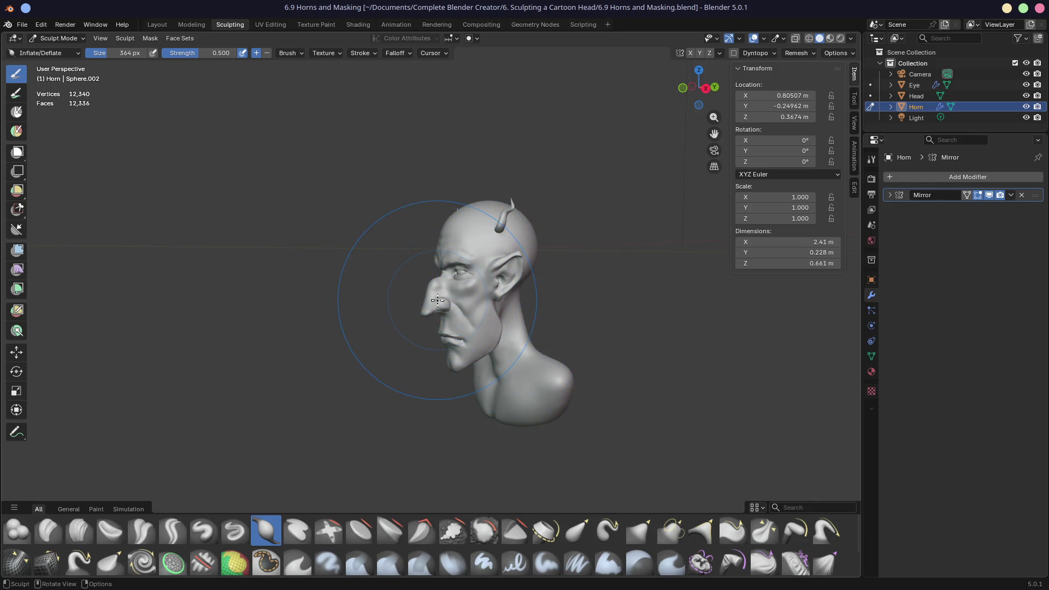
# Step: Open Spaceships.blend from Documents and orbit to a low view beneath the spaceship
pyautogui.moveTo(438, 300)
pyautogui.mouseDown(button='middle')
pyautogui.moveTo(558, 291)
pyautogui.moveTo(536, 274)
pyautogui.moveTo(462, 281)
pyautogui.mouseUp(button='middle')
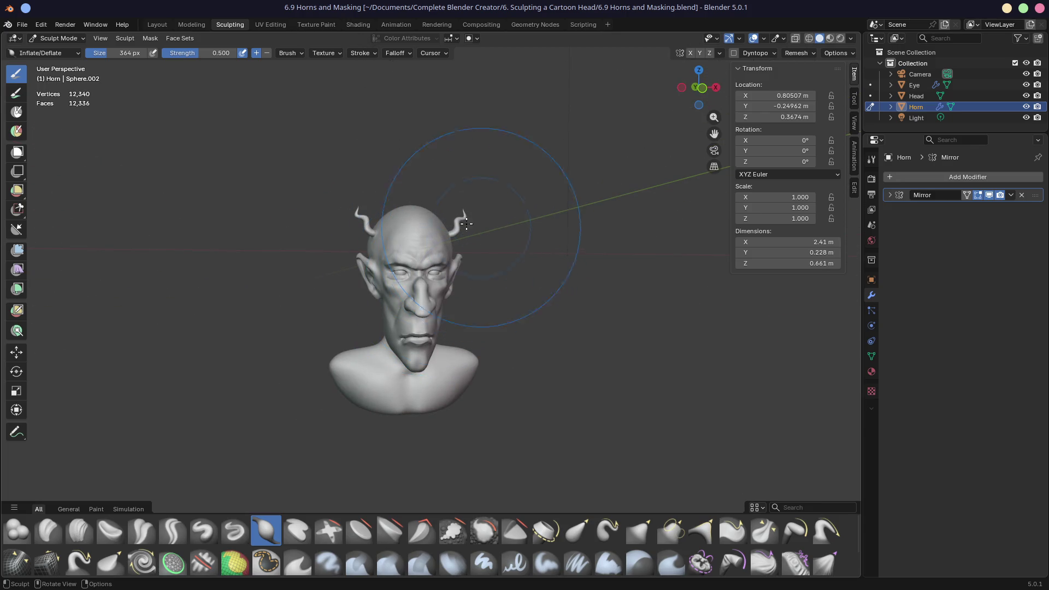
pyautogui.click(21, 25)
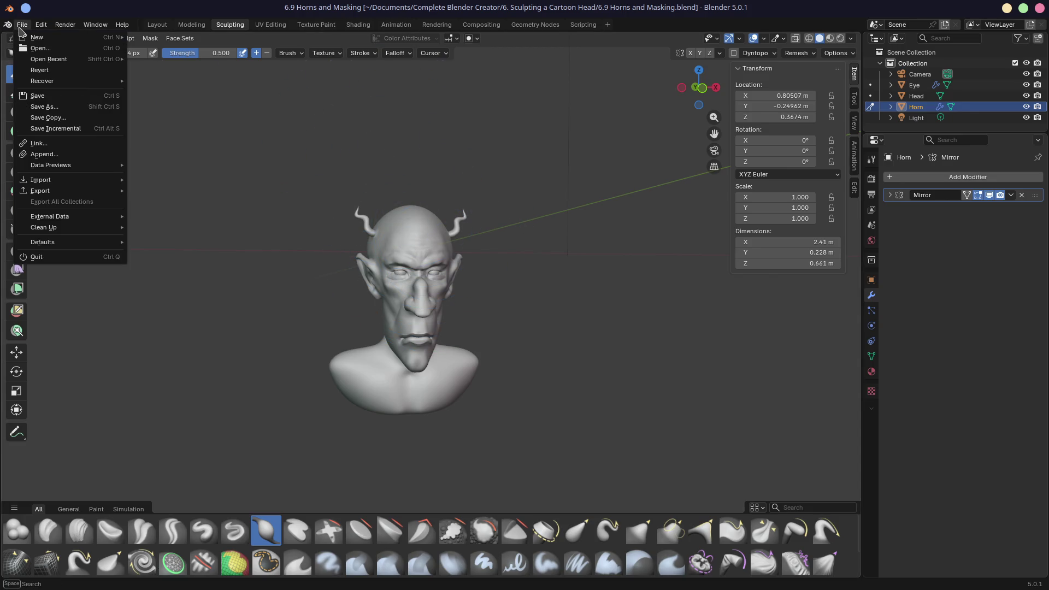
pyautogui.click(40, 48)
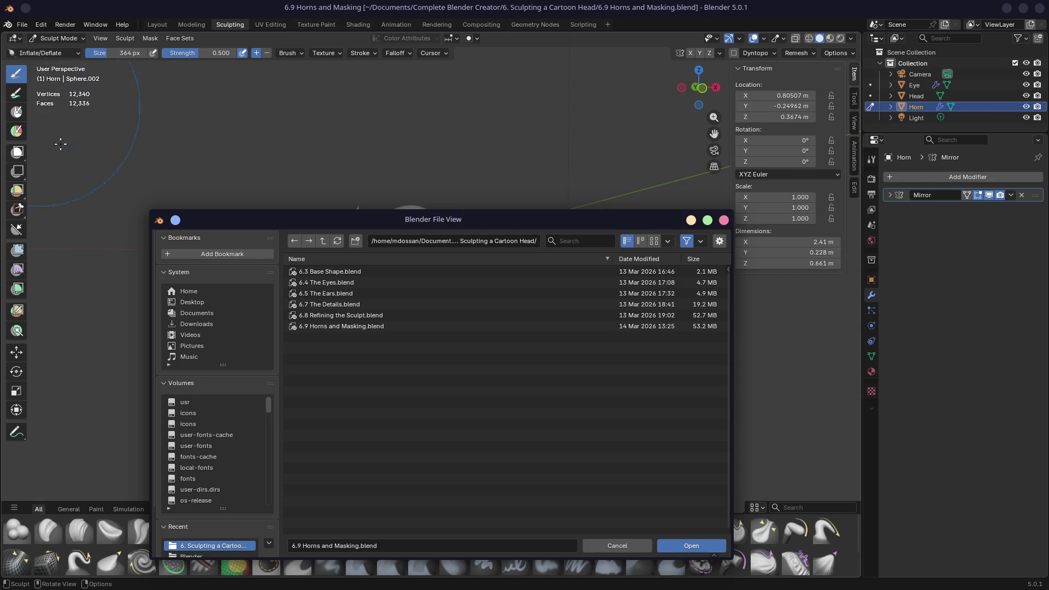
pyautogui.click(297, 244)
pyautogui.click(323, 241)
pyautogui.click(323, 241)
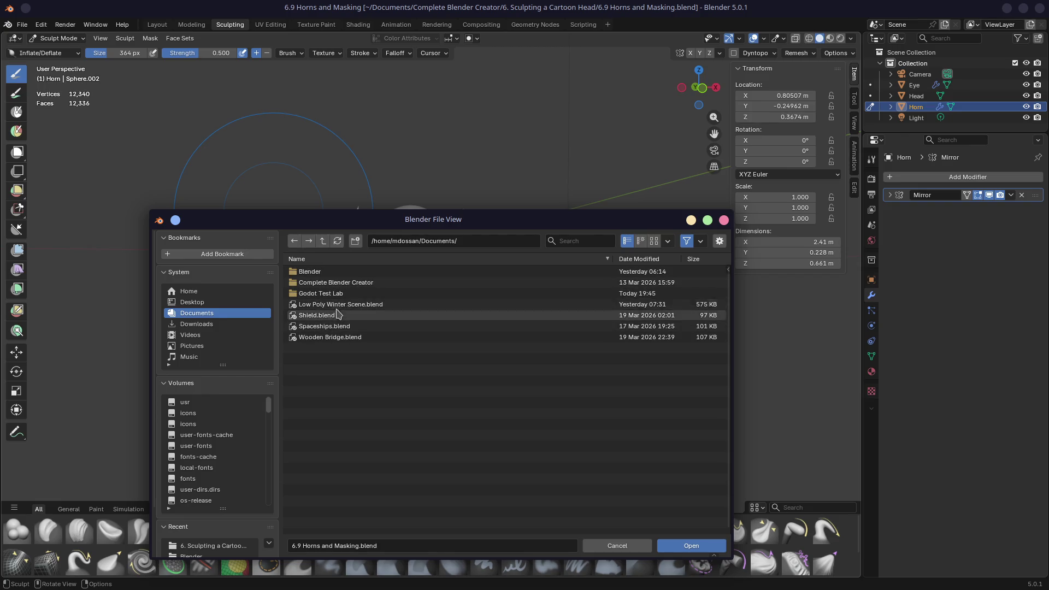
pyautogui.doubleClick(336, 326)
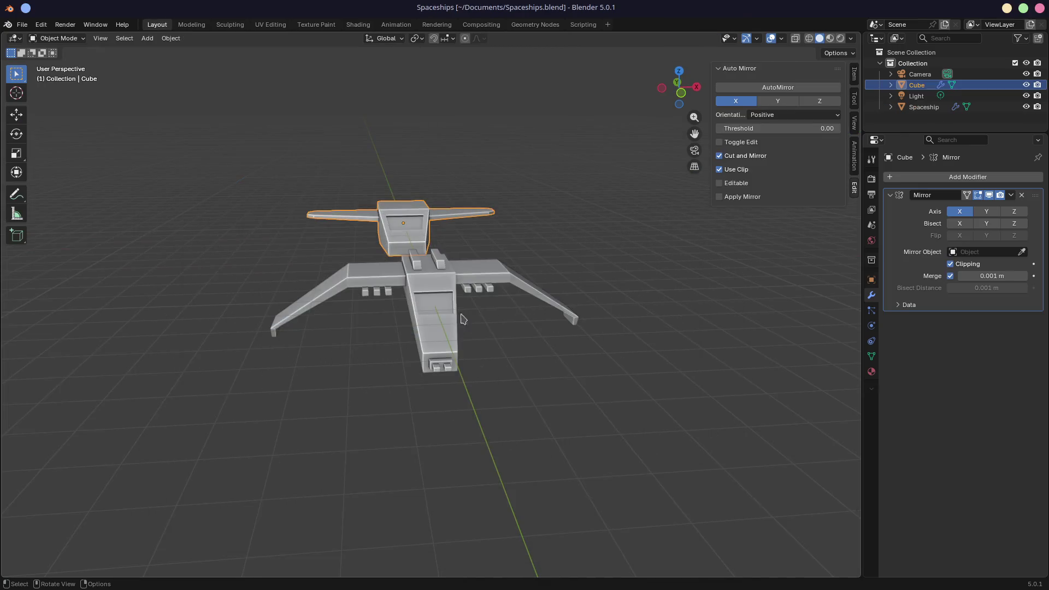
pyautogui.moveTo(463, 319)
pyautogui.mouseDown(button='middle')
pyautogui.moveTo(511, 326)
pyautogui.moveTo(490, 306)
pyautogui.moveTo(560, 292)
pyautogui.moveTo(583, 330)
pyautogui.moveTo(445, 335)
pyautogui.mouseUp(button='middle')
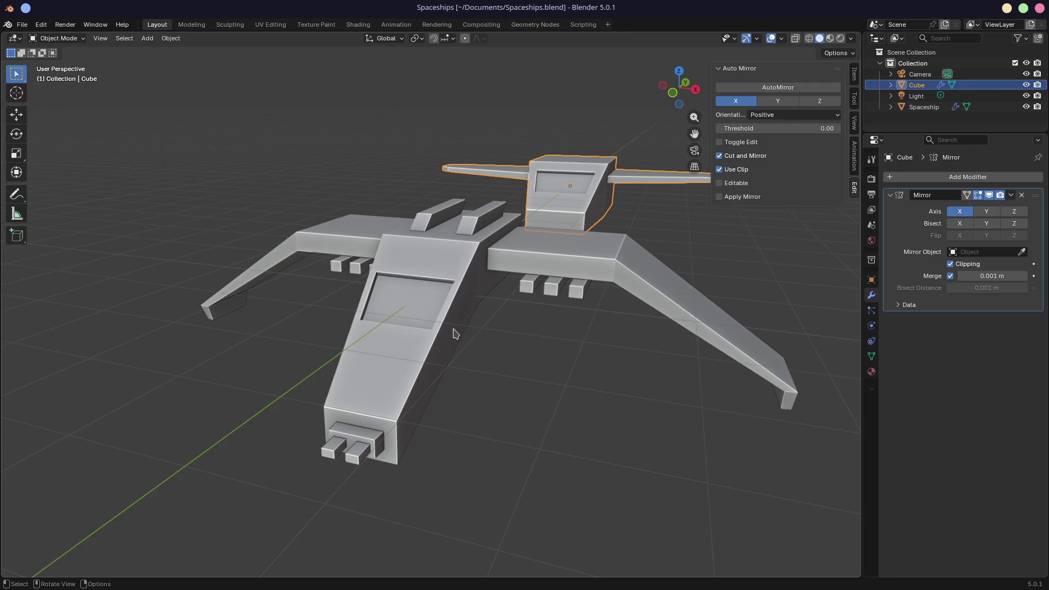
# Step: Open 'Low Poly Winter Scene.blend' from the Documents folder
pyautogui.moveTo(511, 379)
pyautogui.mouseDown(button='middle')
pyautogui.moveTo(403, 356)
pyautogui.moveTo(528, 373)
pyautogui.mouseUp(button='middle')
pyautogui.click(22, 25)
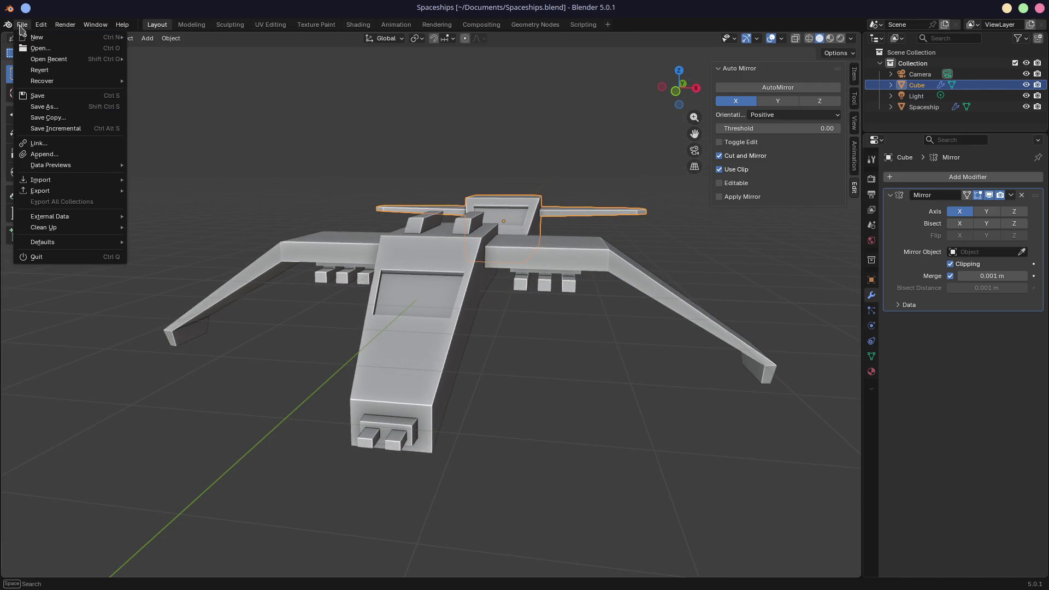
pyautogui.moveTo(65, 64)
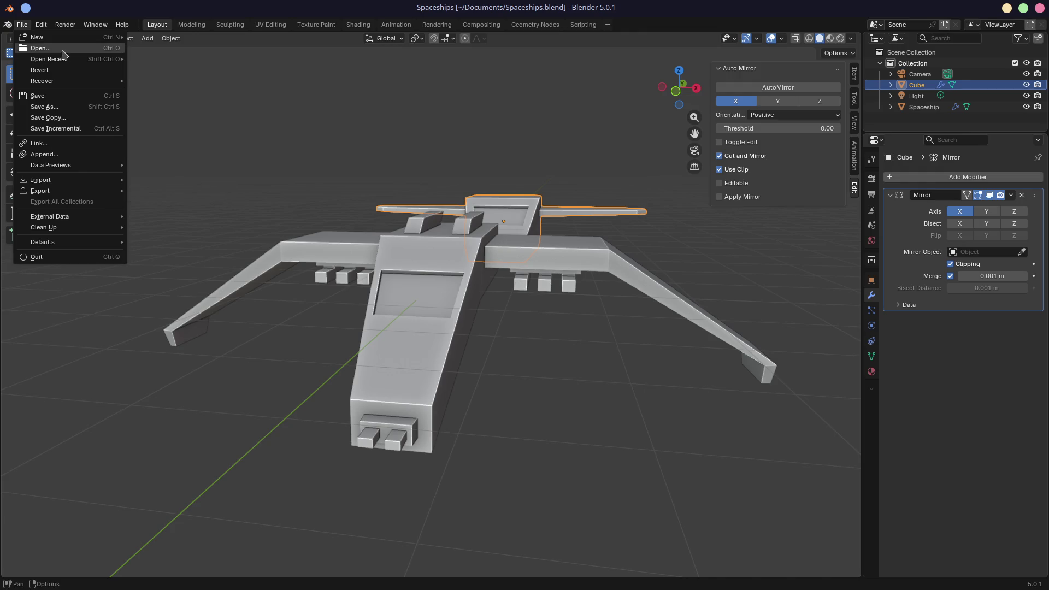
pyautogui.click(65, 48)
pyautogui.moveTo(463, 244); pyautogui.dragTo(483, 141)
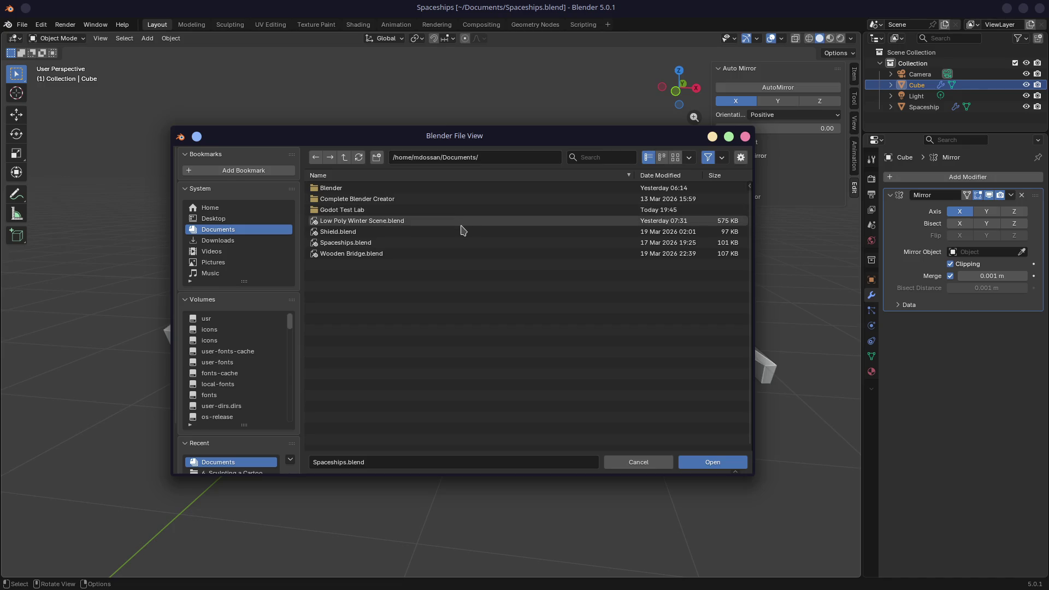
pyautogui.doubleClick(373, 222)
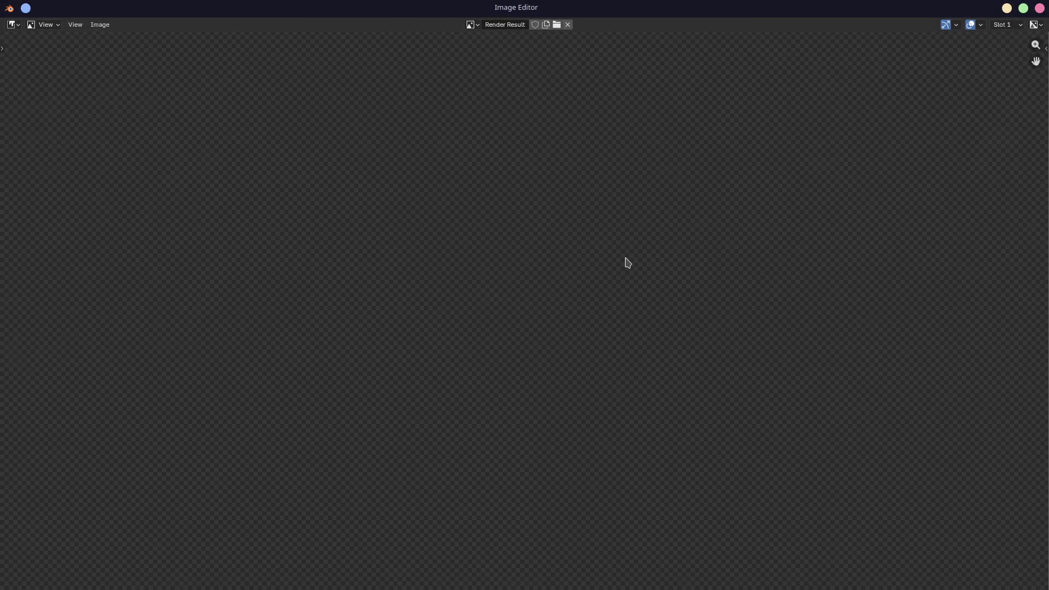
# Step: Render the winter scene with F12 from an oblique rendered-shading view, then close the render
pyautogui.click(1041, 9)
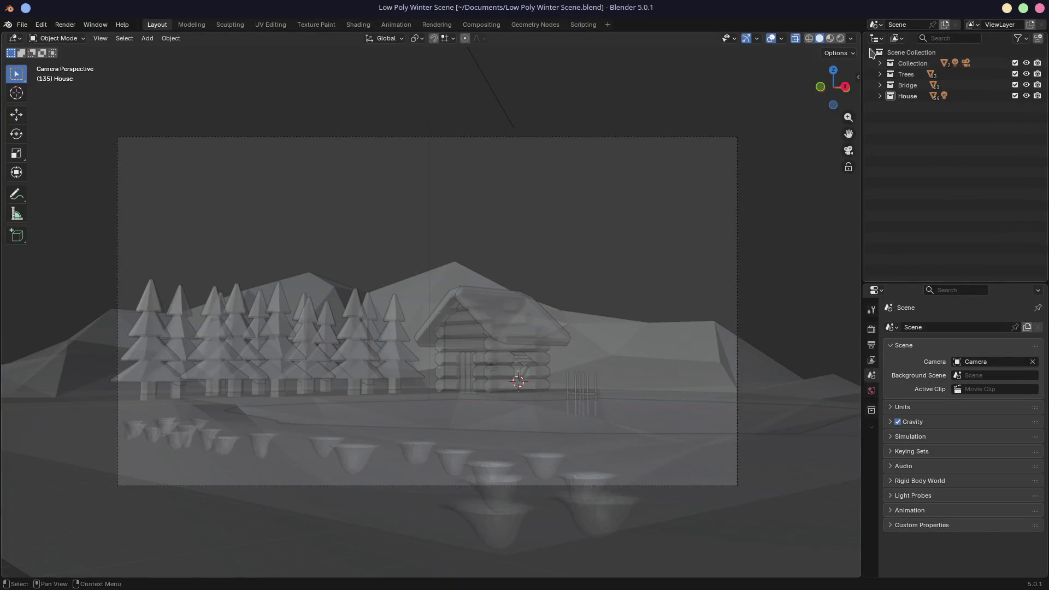
pyautogui.press('z')
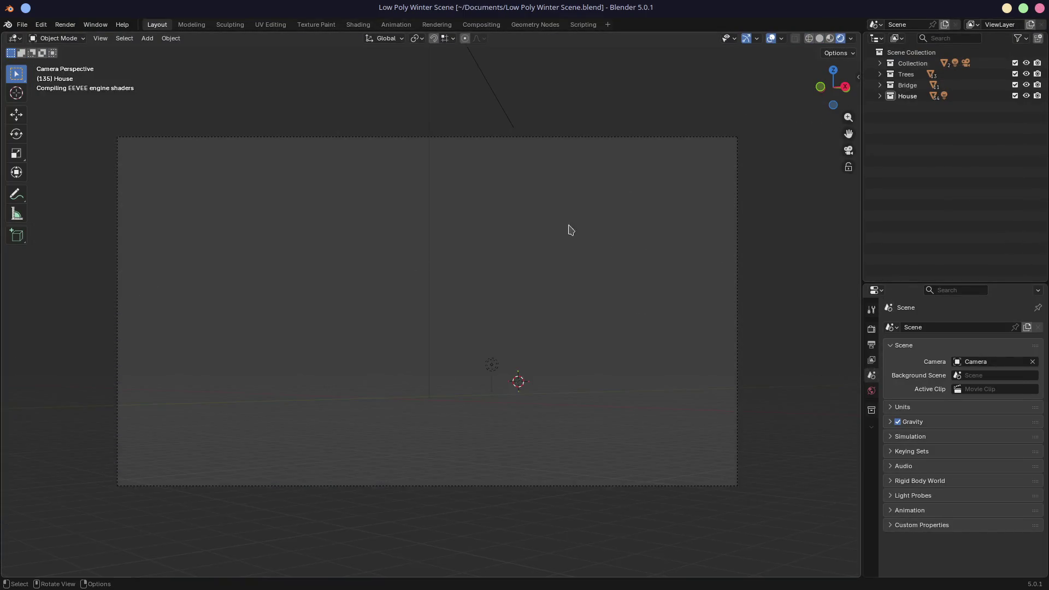
pyautogui.moveTo(639, 263); pyautogui.dragTo(588, 287, button='middle')
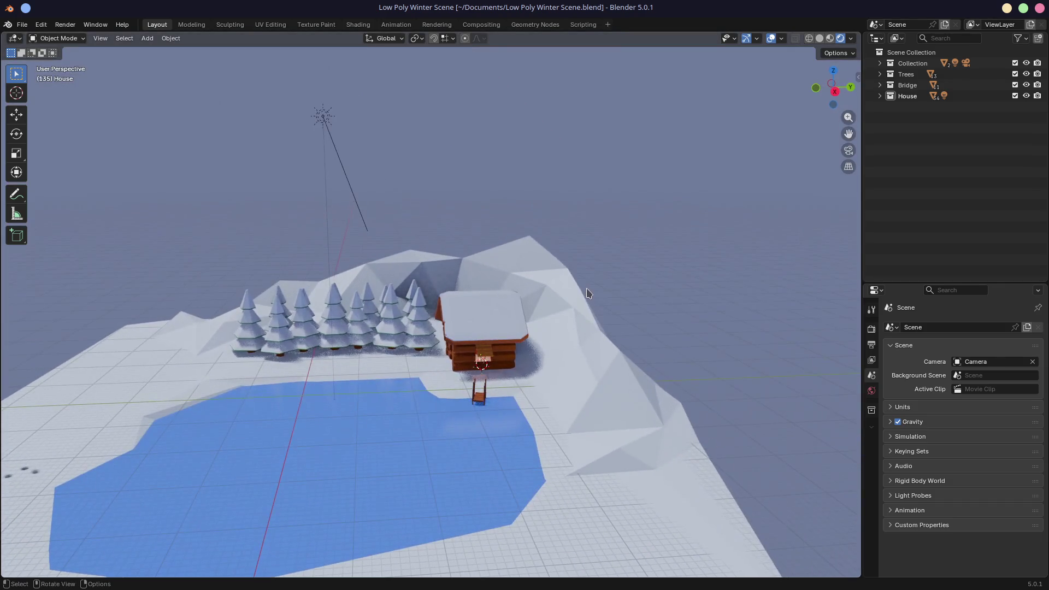
pyautogui.press('F12')
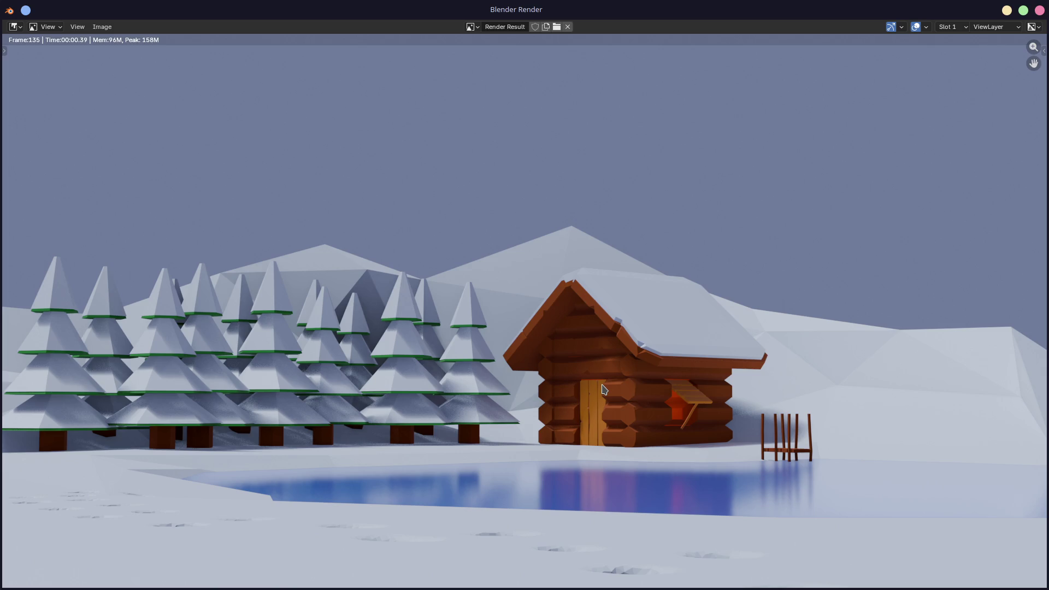
pyautogui.click(1041, 11)
# Step: Replace the winter scene with a new General file containing cube, camera and light
pyautogui.moveTo(378, 241)
pyautogui.mouseDown(button='middle')
pyautogui.moveTo(554, 275)
pyautogui.moveTo(560, 217)
pyautogui.moveTo(419, 153)
pyautogui.mouseUp(button='middle')
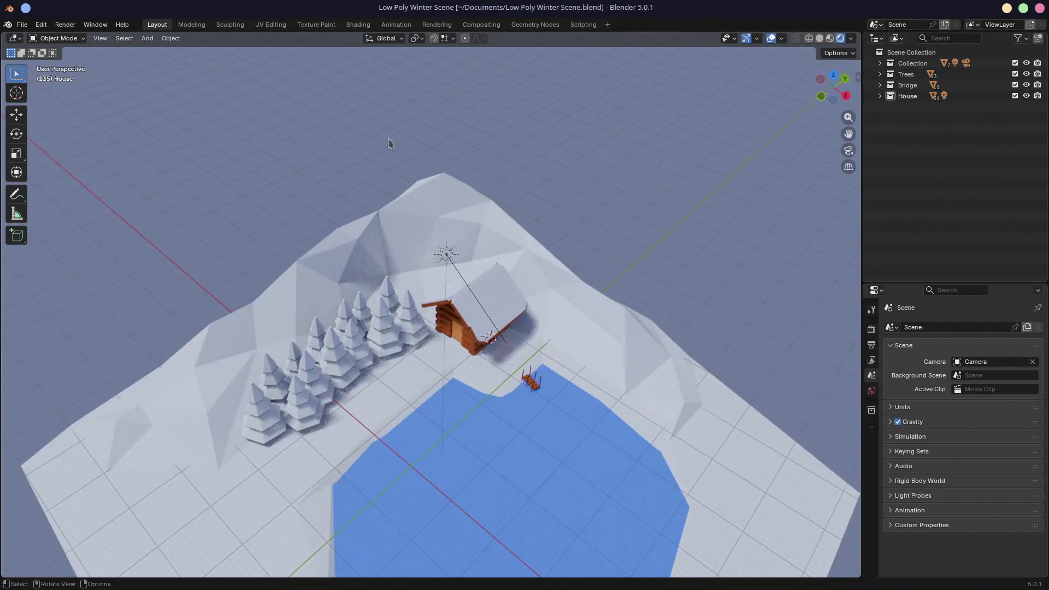
pyautogui.click(21, 25)
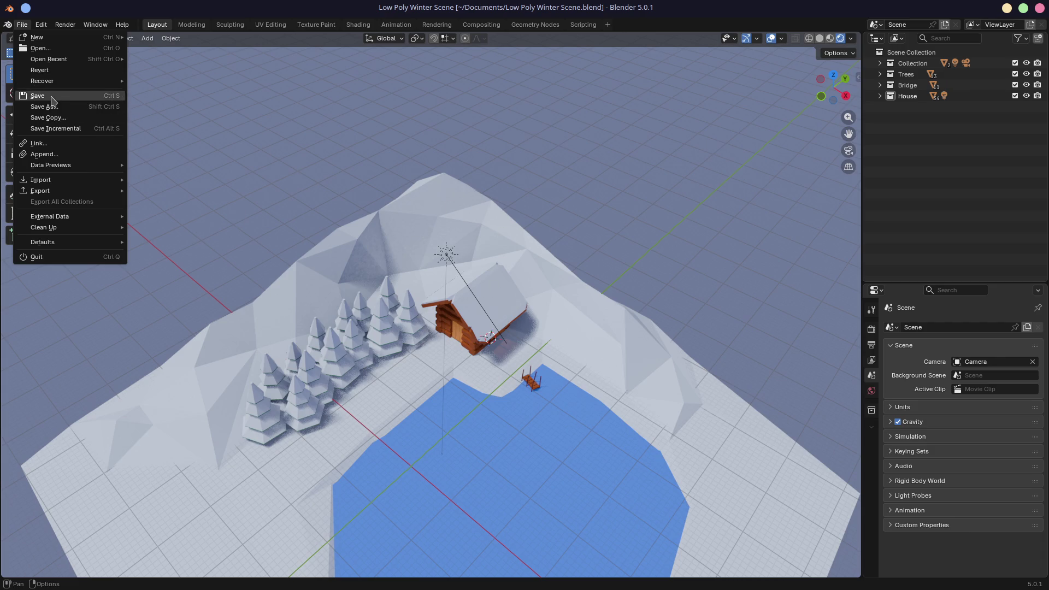
pyautogui.click(60, 54)
pyautogui.press('Escape')
pyautogui.click(21, 25)
pyautogui.moveTo(30, 38)
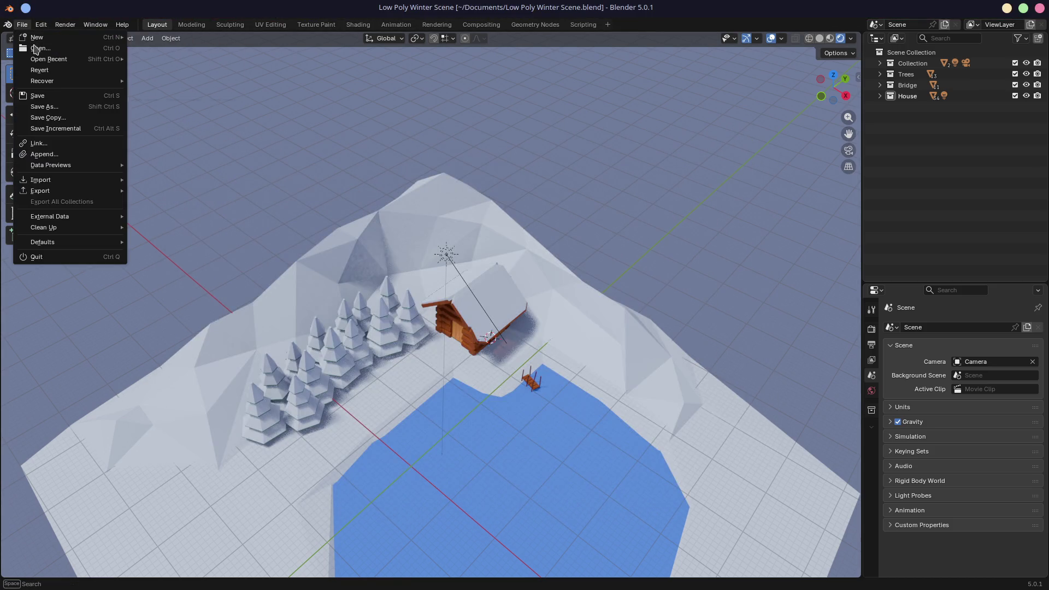
pyautogui.click(156, 37)
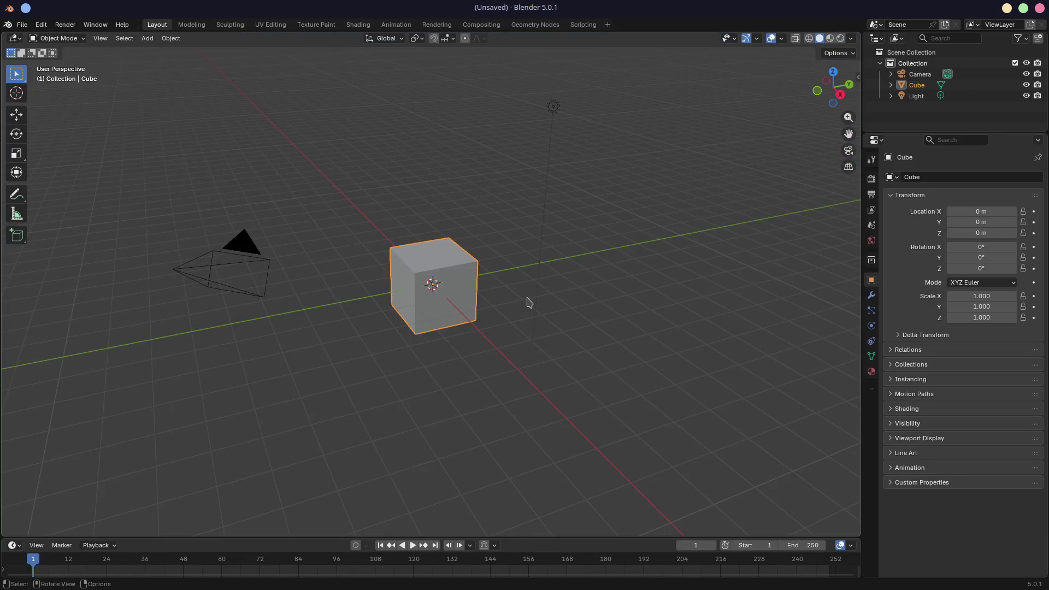
# Step: Save the scene as model.blend in Documents/Godot Test Lab
pyautogui.hotkey('ctrl', 's')
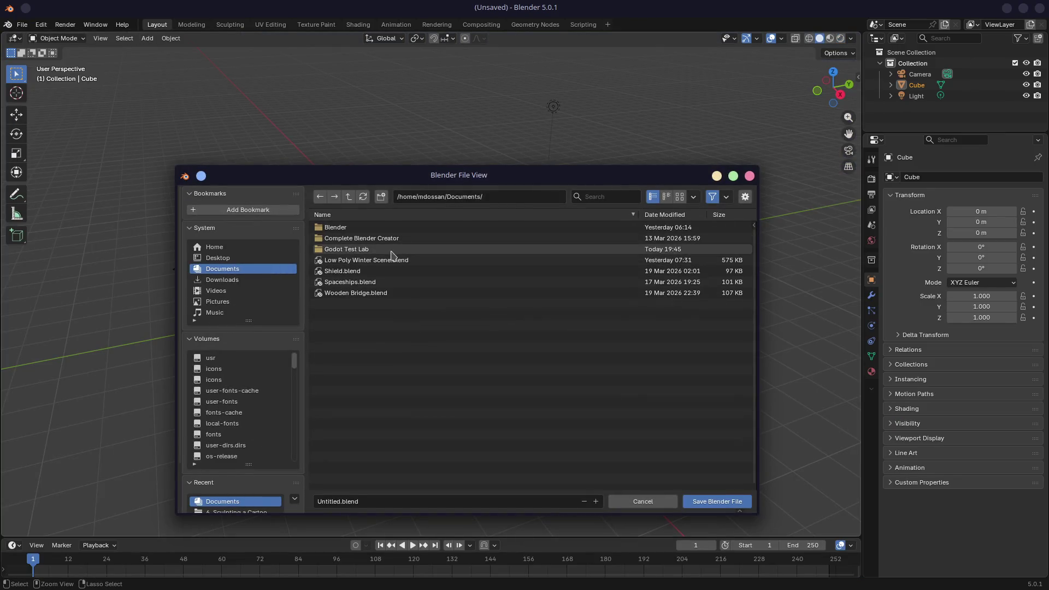
pyautogui.doubleClick(391, 253)
pyautogui.click(333, 500)
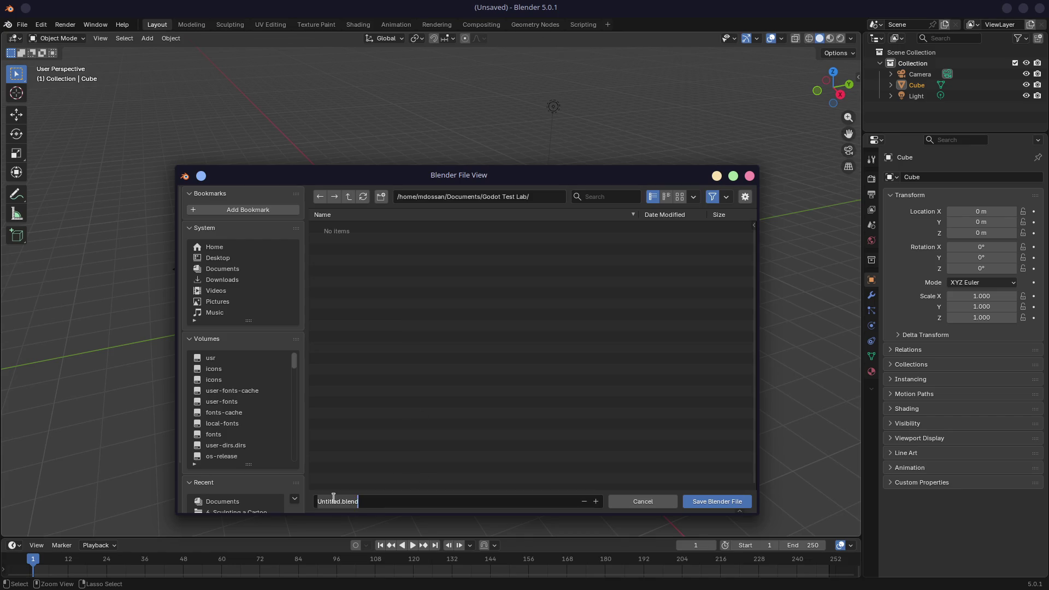
pyautogui.doubleClick(333, 499)
pyautogui.write('model')
pyautogui.press('Return')
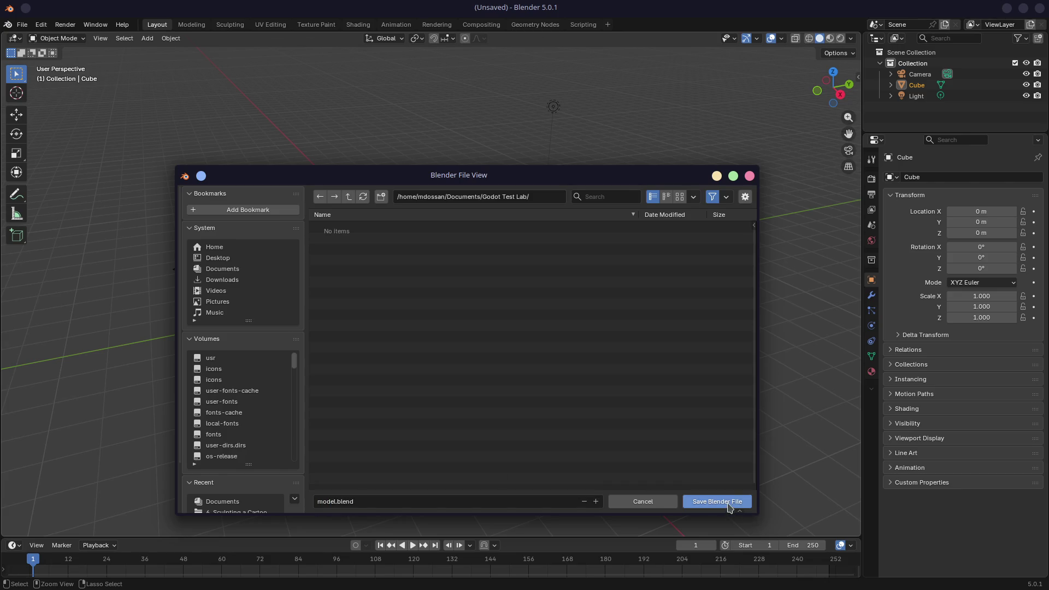
pyautogui.click(728, 508)
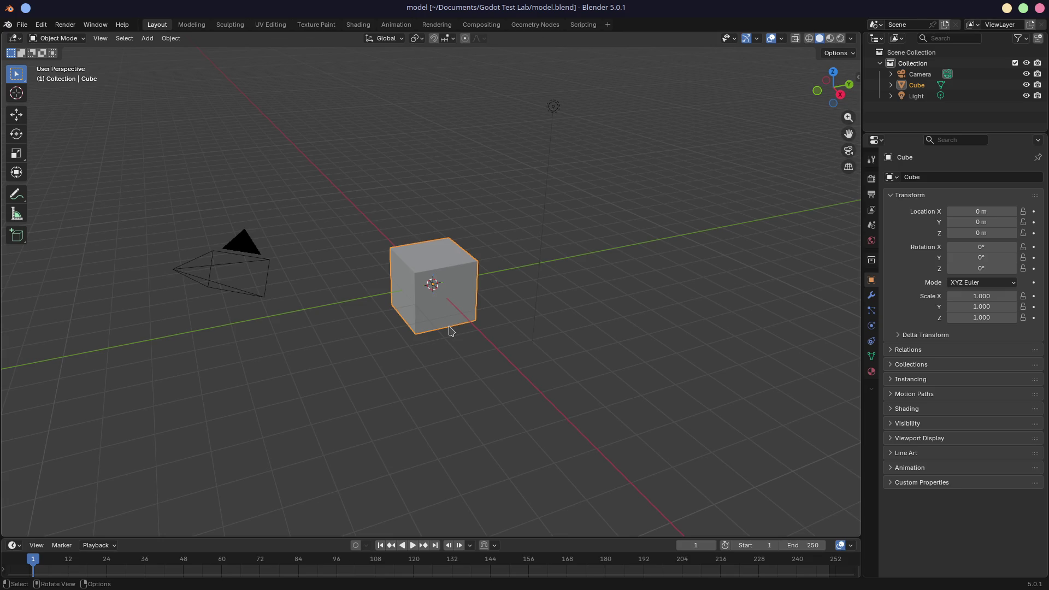
# Step: Orbit around the saved cube to view its other side
pyautogui.moveTo(369, 323); pyautogui.dragTo(444, 332, button='middle')
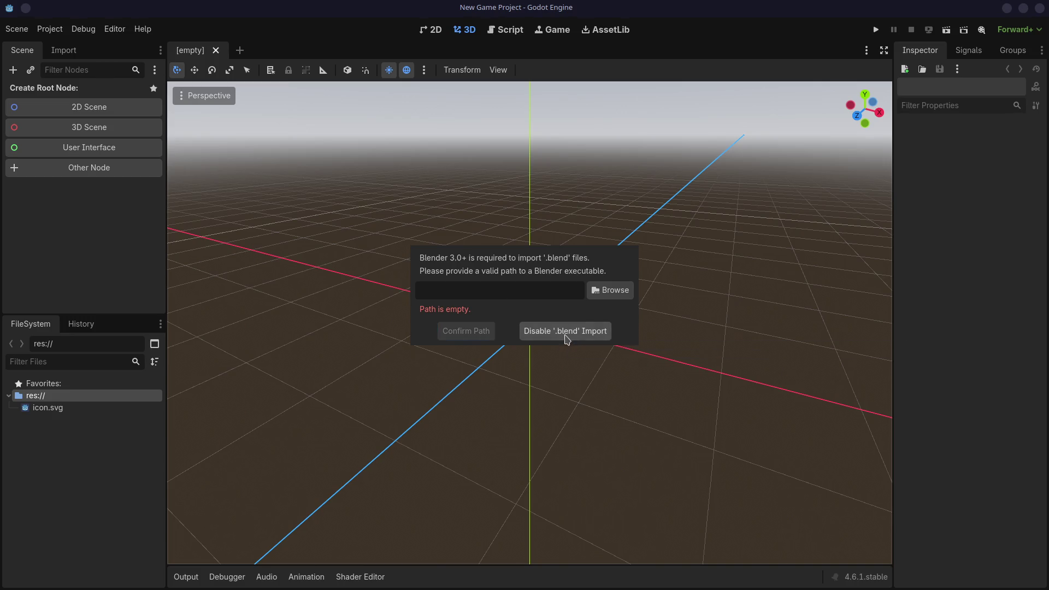
# Step: Disable '.blend' import in Godot and Save & Restart the editor
pyautogui.click(563, 338)
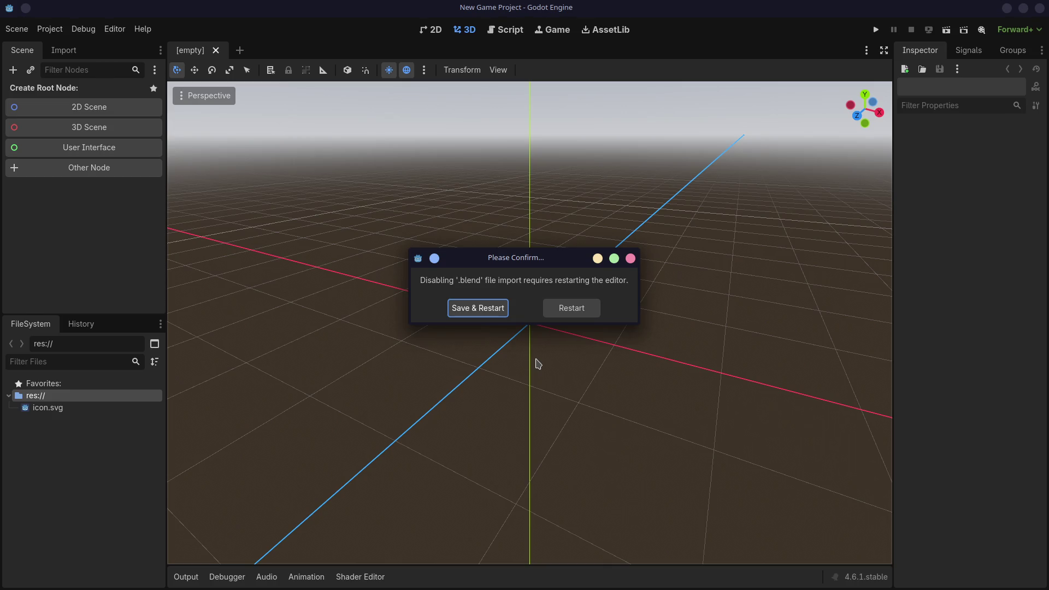
pyautogui.click(486, 315)
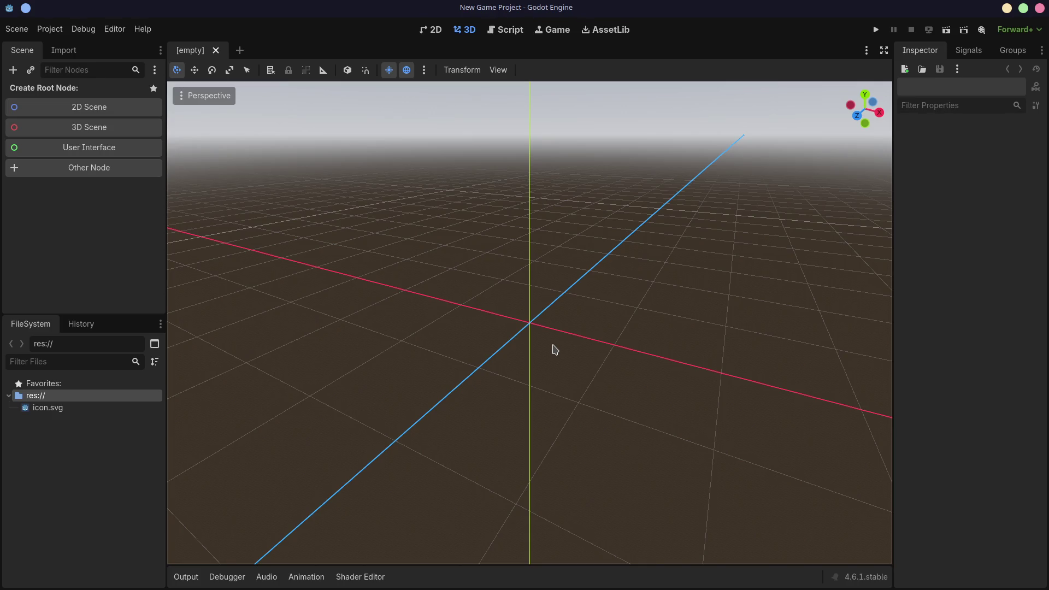
pyautogui.hotkey('alt', 'Tab')
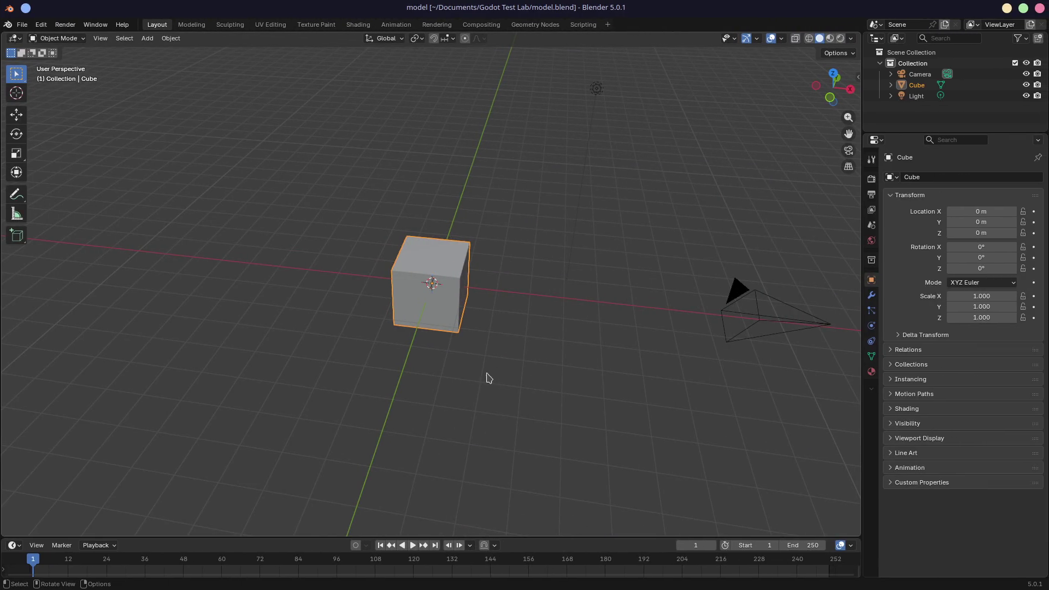
# Step: In Edit Mode, add two loop cuts around the cube without sliding them
pyautogui.scroll(2, 483, 354)
pyautogui.moveTo(511, 330); pyautogui.dragTo(494, 316, button='middle')
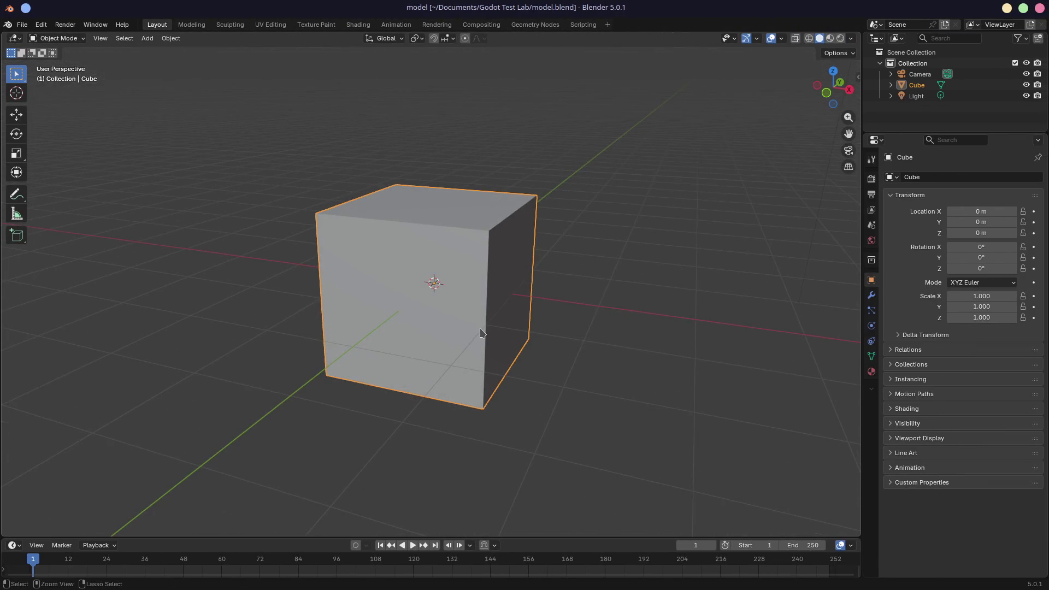
pyautogui.press('Tab')
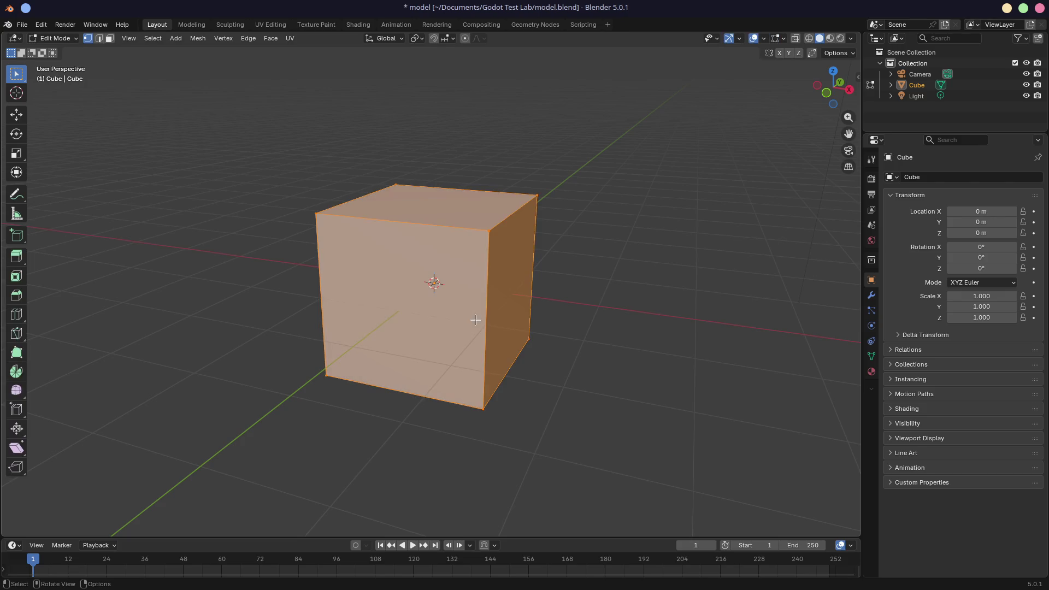
pyautogui.hotkey('ctrl', 'r')
pyautogui.scroll(1, 474, 324)
pyautogui.click(475, 324)
pyautogui.rightClick(475, 324)
# Step: Extrude the cube's middle band of faces outward into a protruding ledge
pyautogui.moveTo(399, 361)
pyautogui.mouseDown(button='middle')
pyautogui.moveTo(492, 414)
pyautogui.moveTo(567, 349)
pyautogui.moveTo(485, 437)
pyautogui.moveTo(555, 434)
pyautogui.moveTo(511, 362)
pyautogui.mouseUp(button='middle')
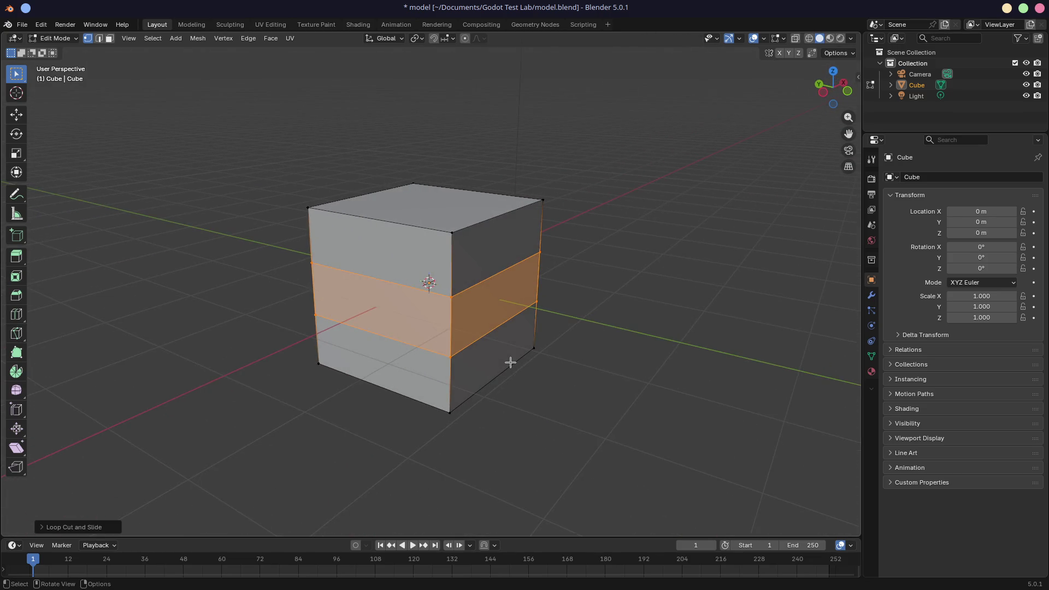
pyautogui.press('e')
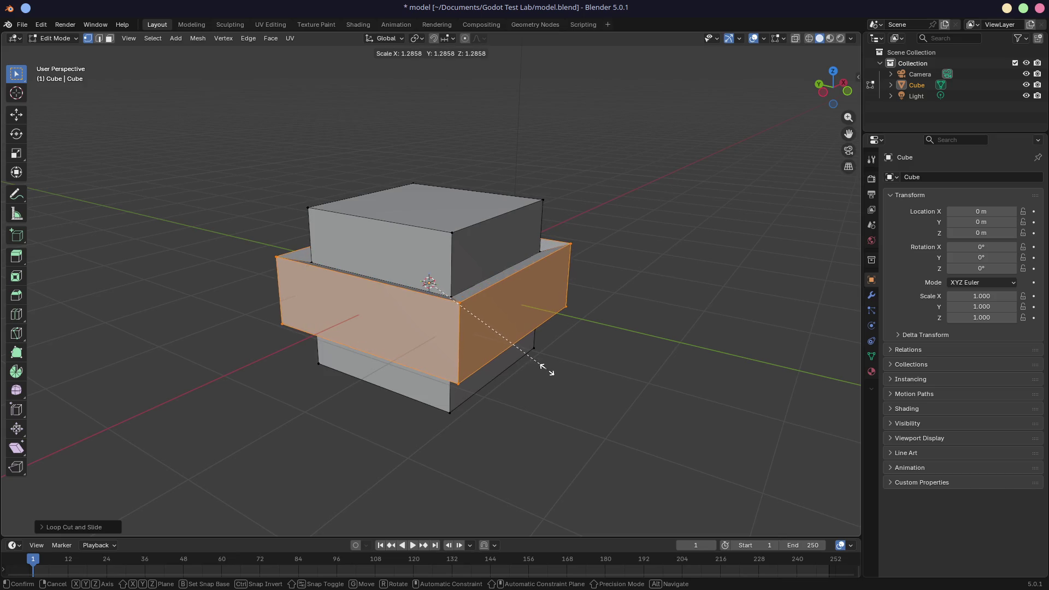
pyautogui.click(588, 371)
pyautogui.moveTo(588, 370)
pyautogui.mouseDown(button='middle')
pyautogui.moveTo(553, 377)
pyautogui.moveTo(541, 333)
pyautogui.moveTo(547, 361)
pyautogui.moveTo(525, 355)
pyautogui.moveTo(574, 338)
pyautogui.moveTo(557, 347)
pyautogui.mouseUp(button='middle')
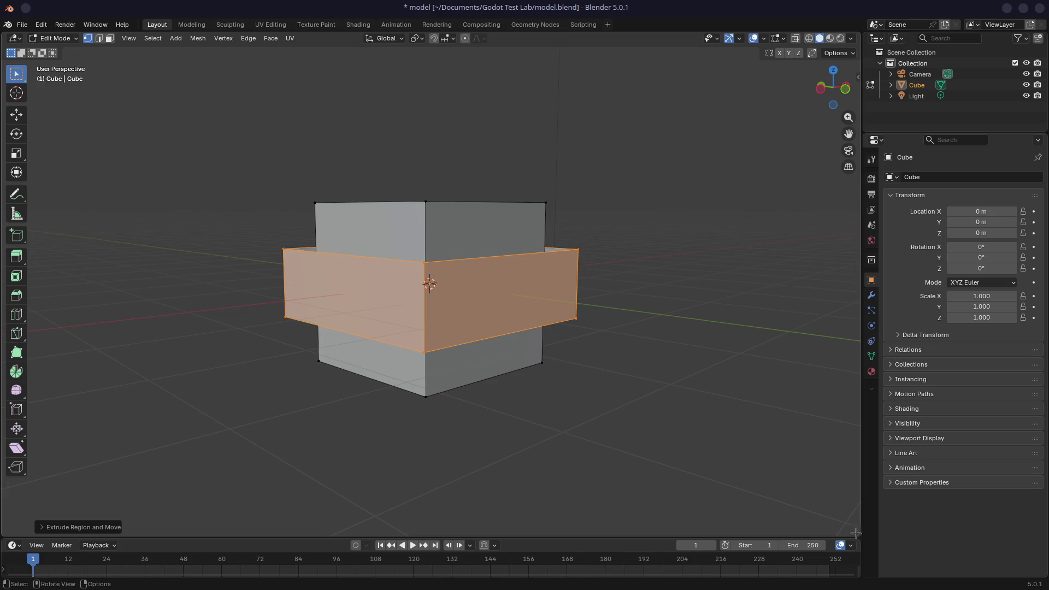
# Step: Merge the timeline area into the viewport and clear the face selection
pyautogui.moveTo(861, 552); pyautogui.dragTo(859, 555)
pyautogui.click(857, 557)
pyautogui.click(713, 392)
pyautogui.moveTo(454, 394)
pyautogui.mouseDown(button='middle')
pyautogui.moveTo(569, 342)
pyautogui.moveTo(451, 356)
pyautogui.moveTo(502, 337)
pyautogui.mouseUp(button='middle')
# Step: Step through the Modeling, Sculpting and Texture Paint workspaces to reach Shading
pyautogui.hotkey('ctrl', 'pagedown')
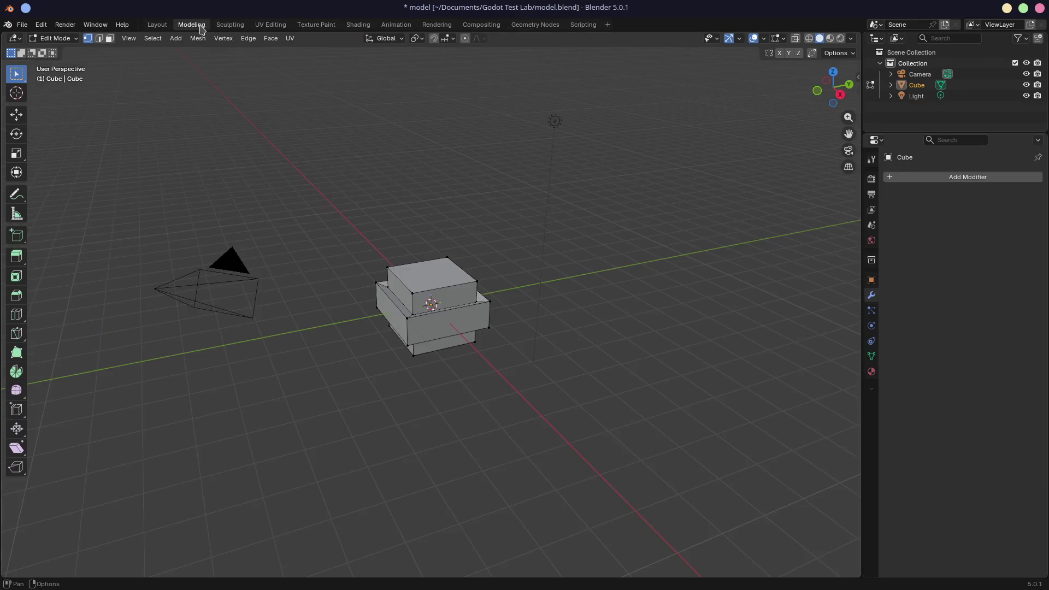
pyautogui.click(230, 25)
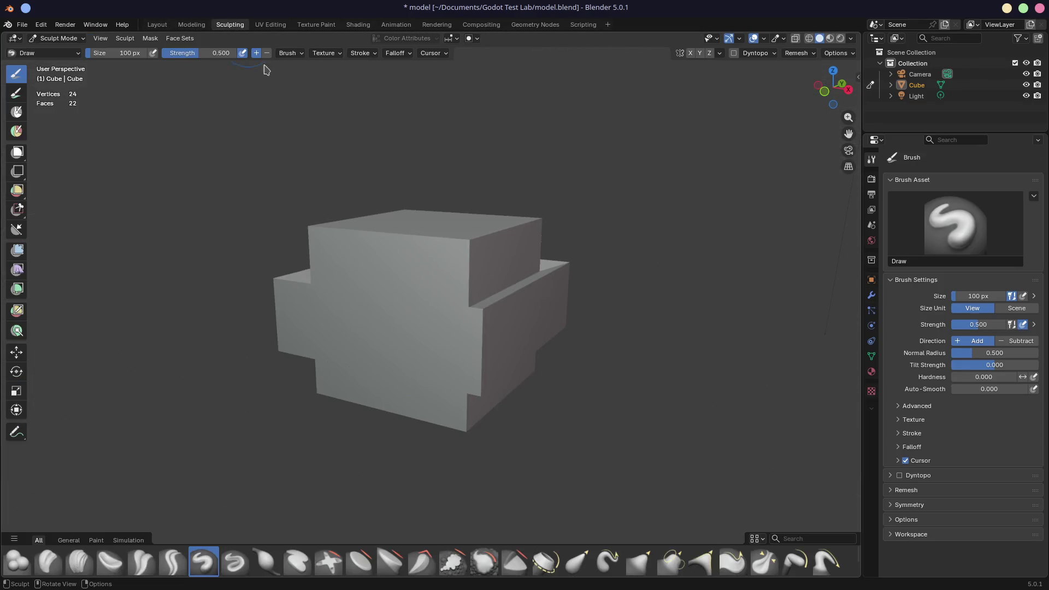
pyautogui.click(316, 25)
pyautogui.click(358, 24)
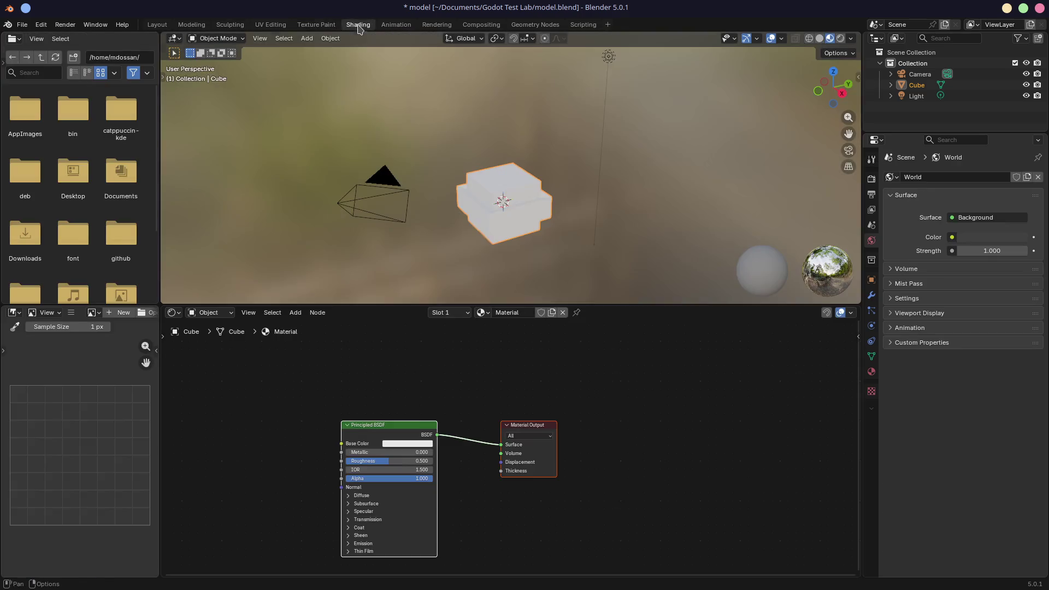
# Step: Set the cube's first material base colour to a warm orange
pyautogui.click(406, 446)
pyautogui.moveTo(418, 333); pyautogui.dragTo(404, 361)
pyautogui.moveTo(455, 310); pyautogui.dragTo(456, 332)
pyautogui.moveTo(406, 360); pyautogui.dragTo(405, 360)
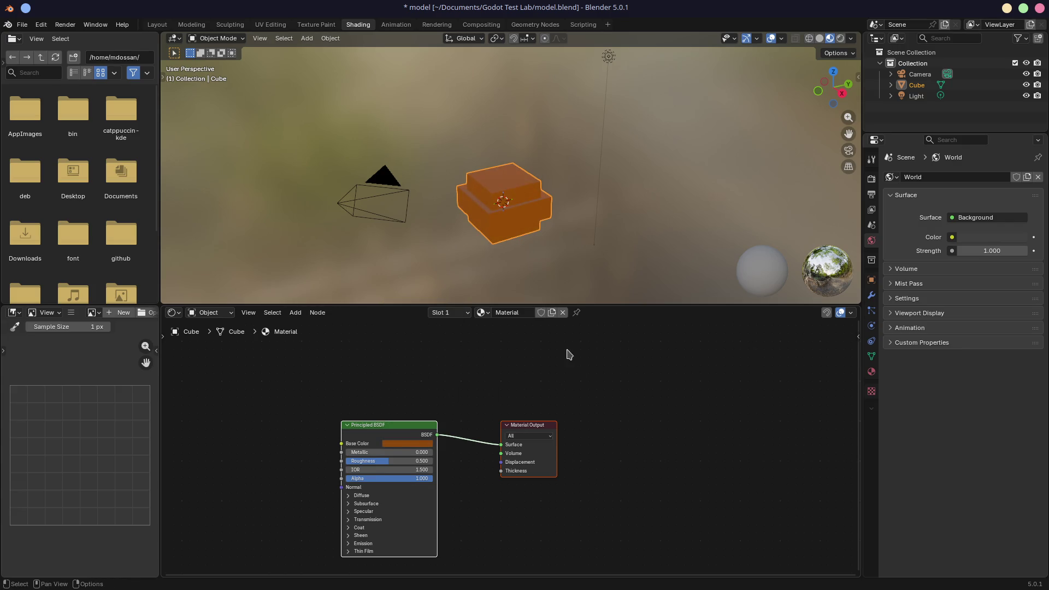
pyautogui.moveTo(520, 249); pyautogui.dragTo(530, 242, button='middle')
# Step: Add a second material slot with a new material named Metal
pyautogui.click(458, 315)
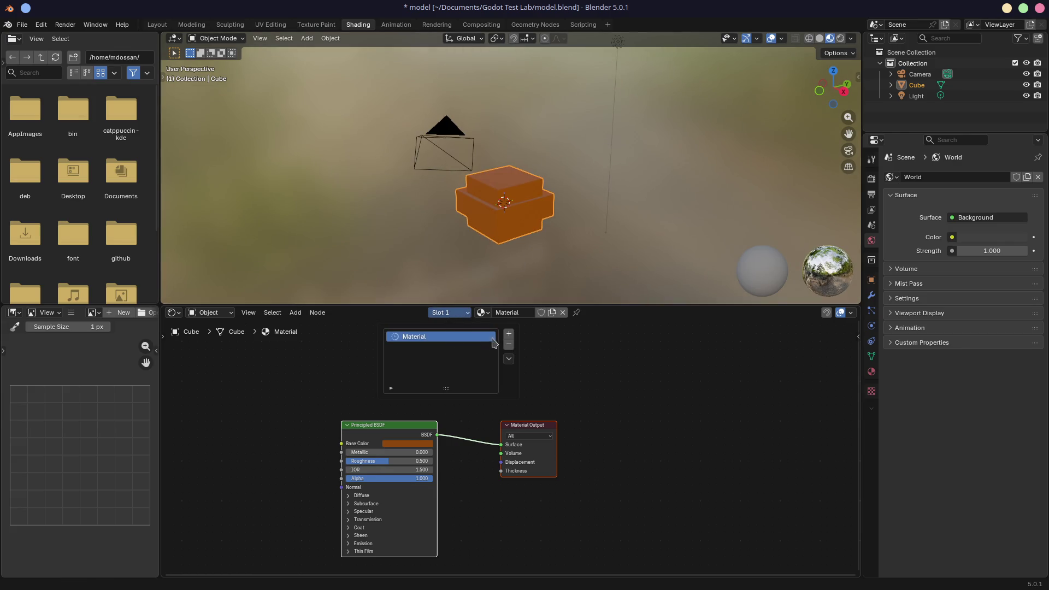
pyautogui.click(508, 335)
pyautogui.click(511, 315)
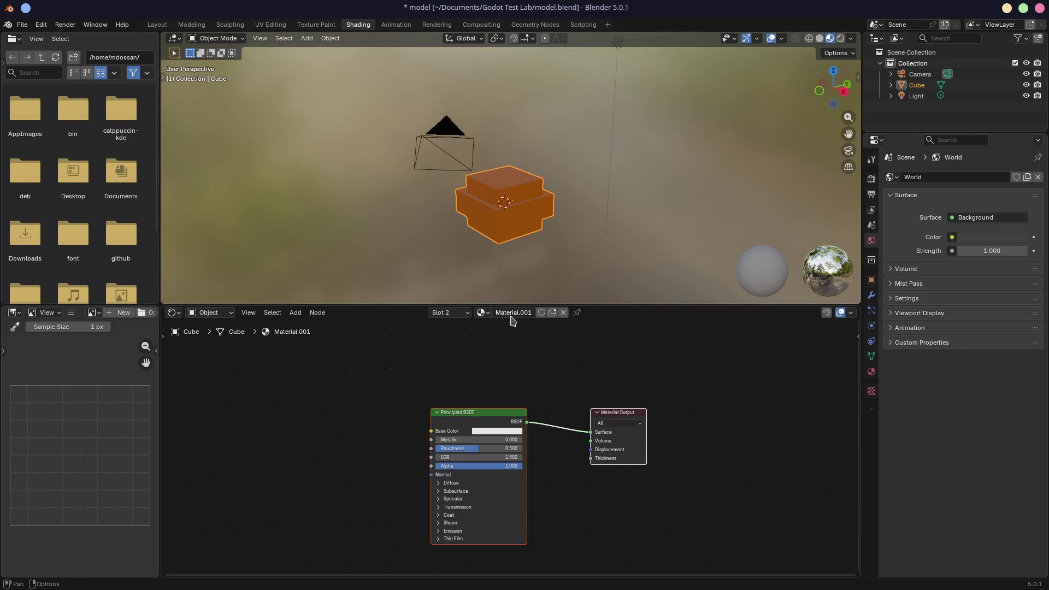
pyautogui.doubleClick(512, 314)
pyautogui.write('MEta')
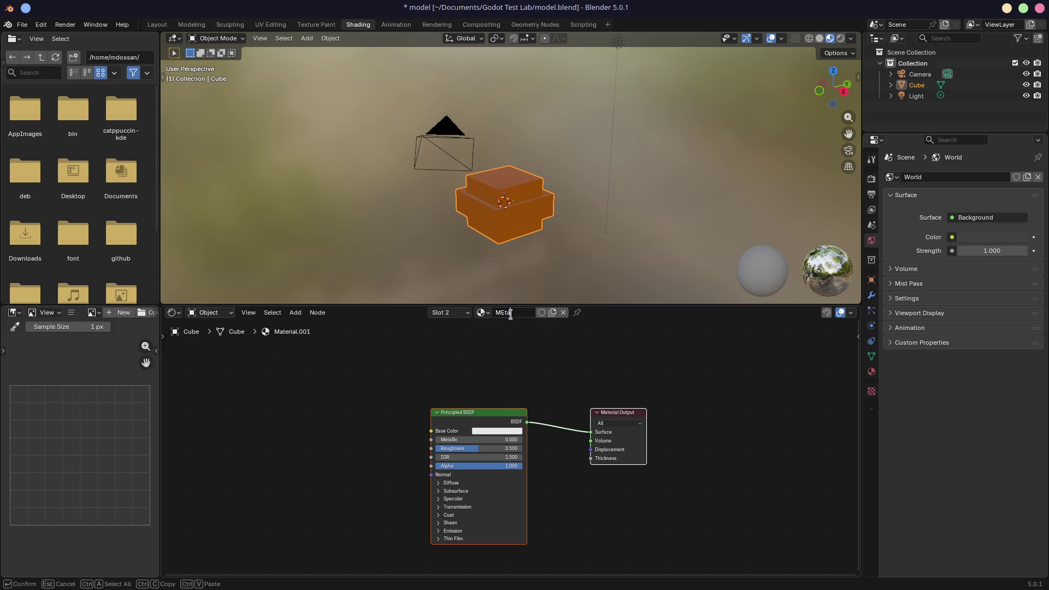
pyautogui.write('l')
pyautogui.press('Return')
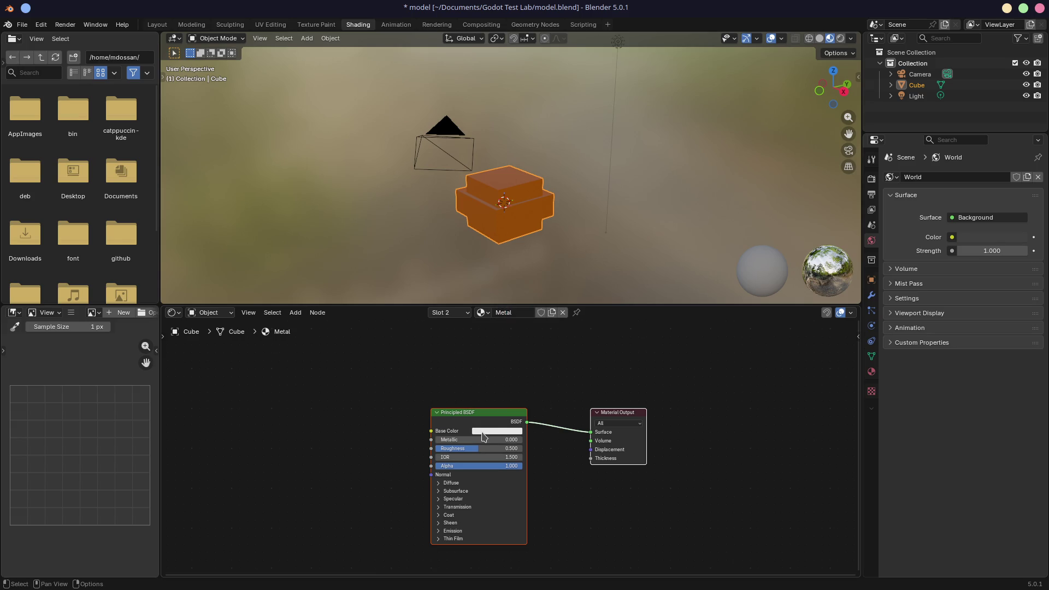
# Step: Give Metal a dark blue base colour, roughness about 0.15, and Metallic 1.000
pyautogui.click(497, 431)
pyautogui.moveTo(508, 323)
pyautogui.mouseDown()
pyautogui.moveTo(522, 305)
pyautogui.moveTo(545, 301)
pyautogui.moveTo(545, 328)
pyautogui.mouseUp()
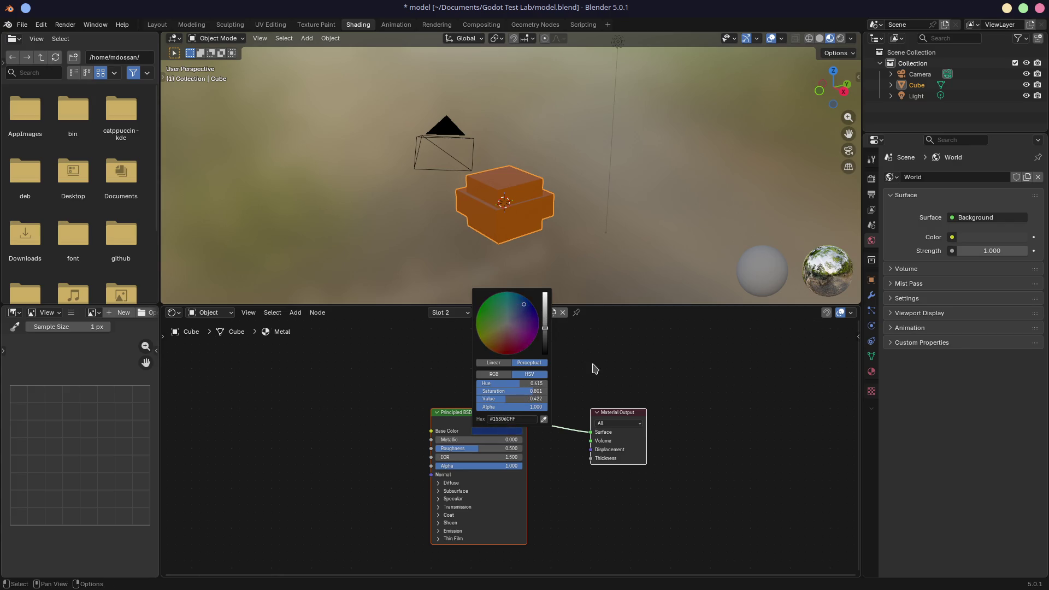
pyautogui.moveTo(477, 449); pyautogui.dragTo(449, 448)
pyautogui.moveTo(459, 440)
pyautogui.mouseDown()
pyautogui.moveTo(523, 440)
pyautogui.moveTo(492, 440)
pyautogui.moveTo(514, 440)
pyautogui.mouseUp()
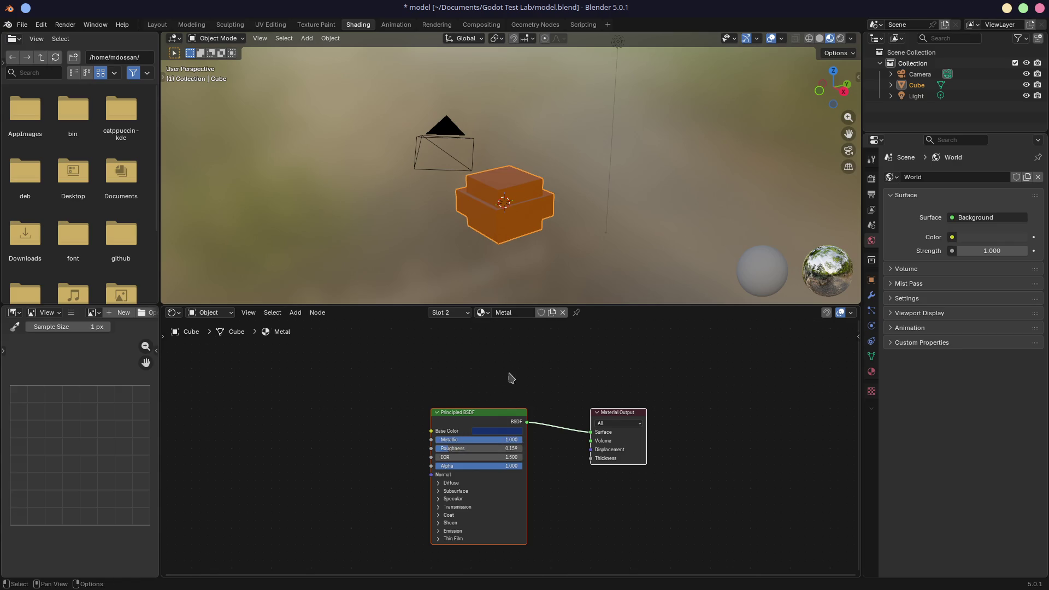
# Step: In Edit Mode, face-select the cube's protruding middle band
pyautogui.press('Tab')
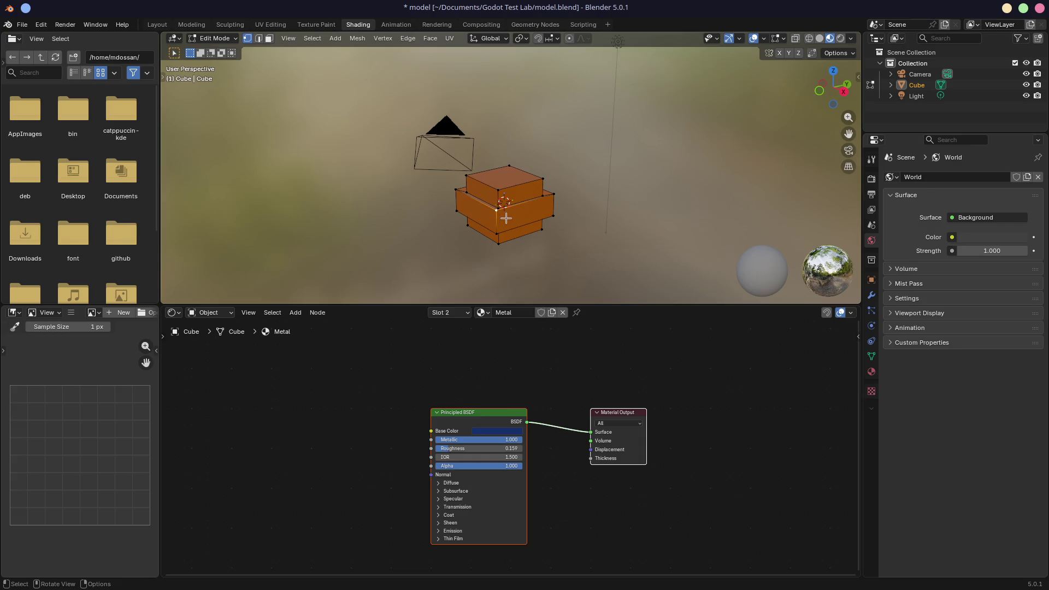
pyautogui.press('a')
pyautogui.press('3')
pyautogui.click(497, 223)
pyautogui.press('ctrl+KP_Add')
pyautogui.press('ctrl+KP_Add')
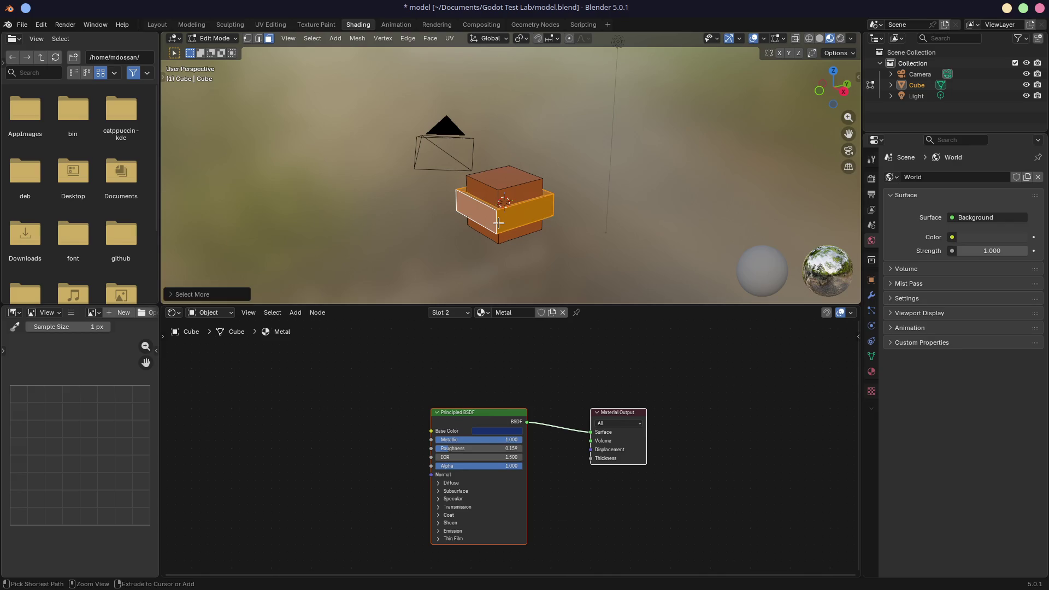
pyautogui.scroll(5, 495, 218)
pyautogui.keyDown('shift'); pyautogui.moveTo(496, 228); pyautogui.dragTo(520, 158, button='middle'); pyautogui.keyUp('shift')
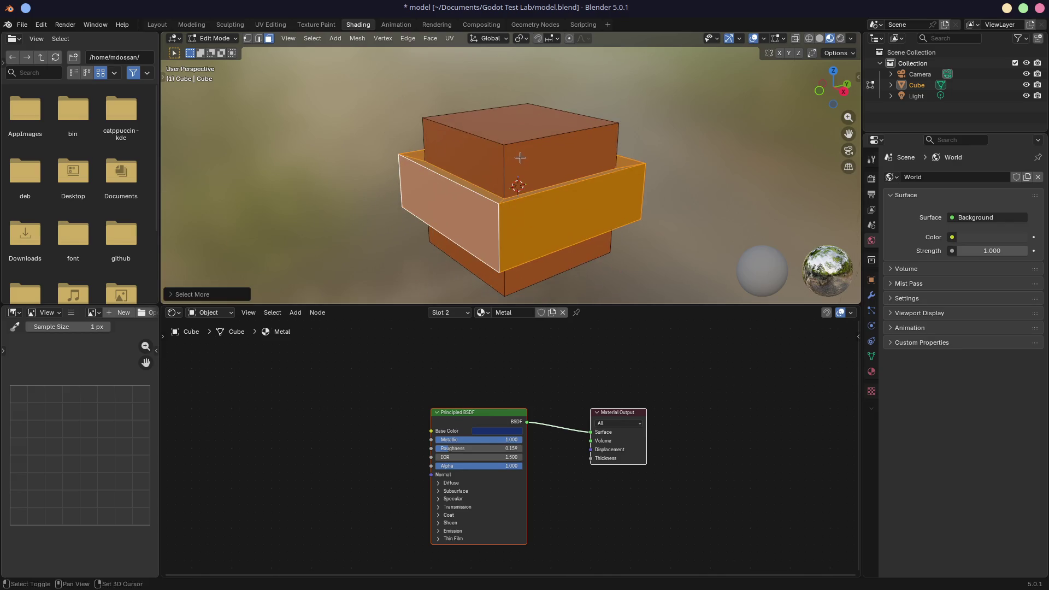
pyautogui.press('ctrl+KP_Subtract')
pyautogui.moveTo(502, 199)
pyautogui.mouseDown(button='middle')
pyautogui.moveTo(519, 99)
pyautogui.moveTo(511, 208)
pyautogui.mouseUp(button='middle')
pyautogui.press('ctrl+KP_Add')
# Step: Assign the Metal material to the band, return to Object Mode, and set roughness to 0.355
pyautogui.click(464, 314)
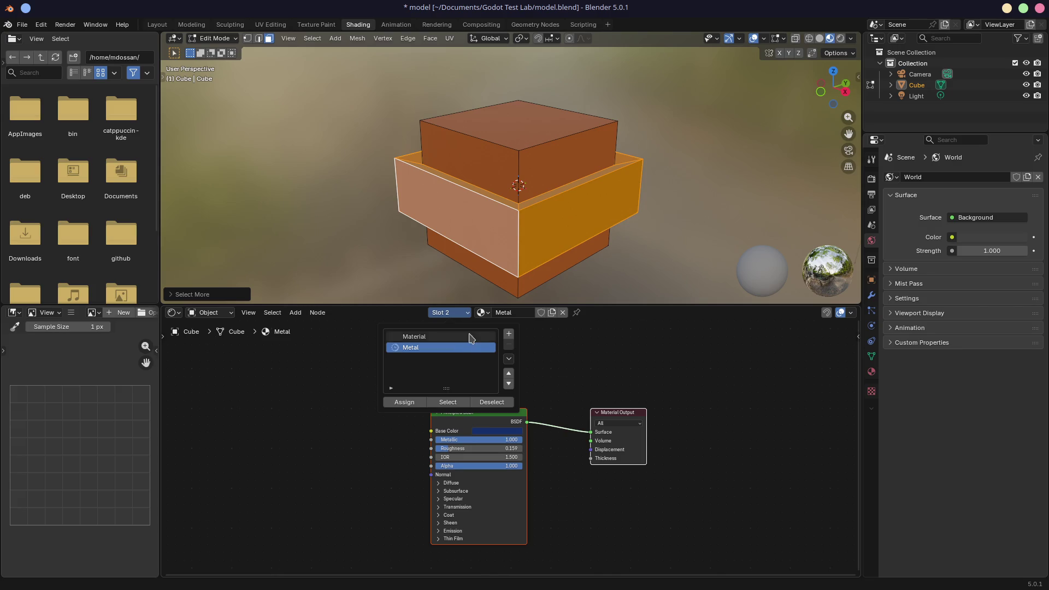
pyautogui.click(404, 402)
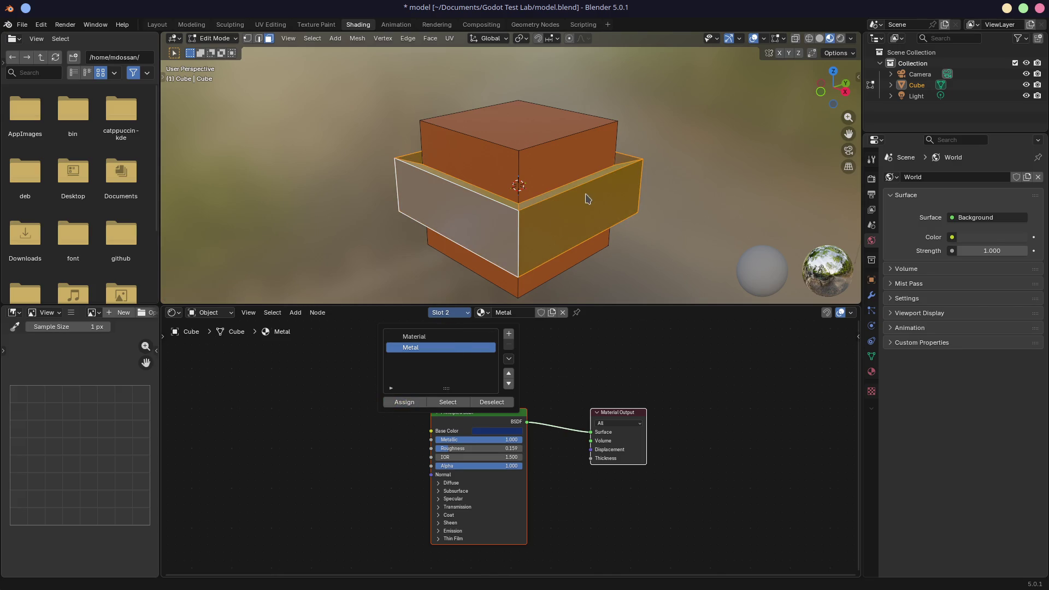
pyautogui.press('Tab')
pyautogui.moveTo(467, 208)
pyautogui.mouseDown(button='middle')
pyautogui.moveTo(640, 168)
pyautogui.moveTo(459, 197)
pyautogui.mouseUp(button='middle')
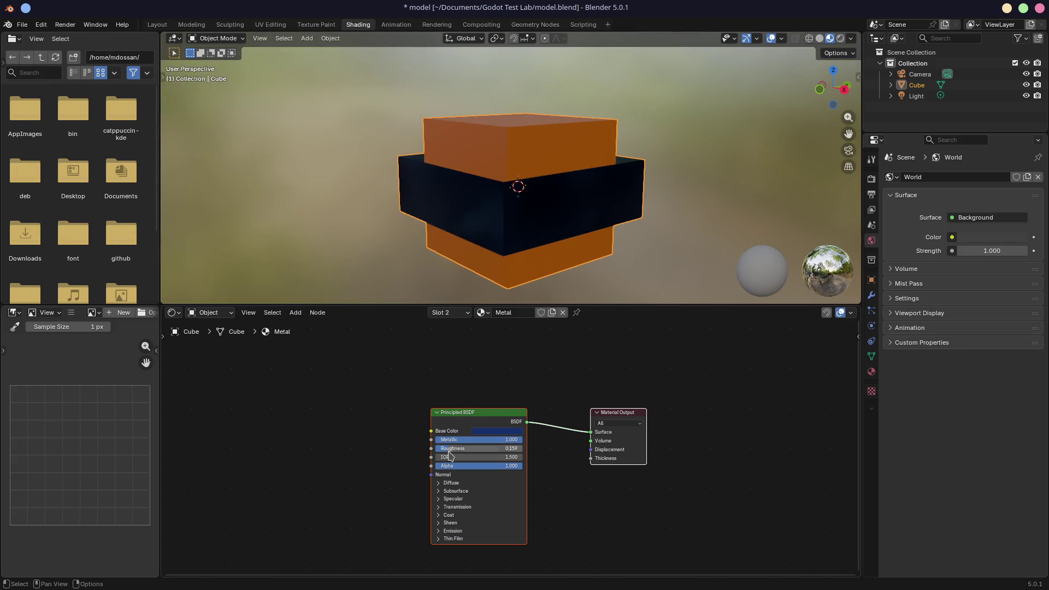
pyautogui.moveTo(448, 451); pyautogui.dragTo(464, 451)
pyautogui.moveTo(546, 247)
pyautogui.mouseDown(button='middle')
pyautogui.moveTo(681, 213)
pyautogui.moveTo(658, 251)
pyautogui.moveTo(663, 264)
pyautogui.moveTo(523, 230)
pyautogui.mouseUp(button='middle')
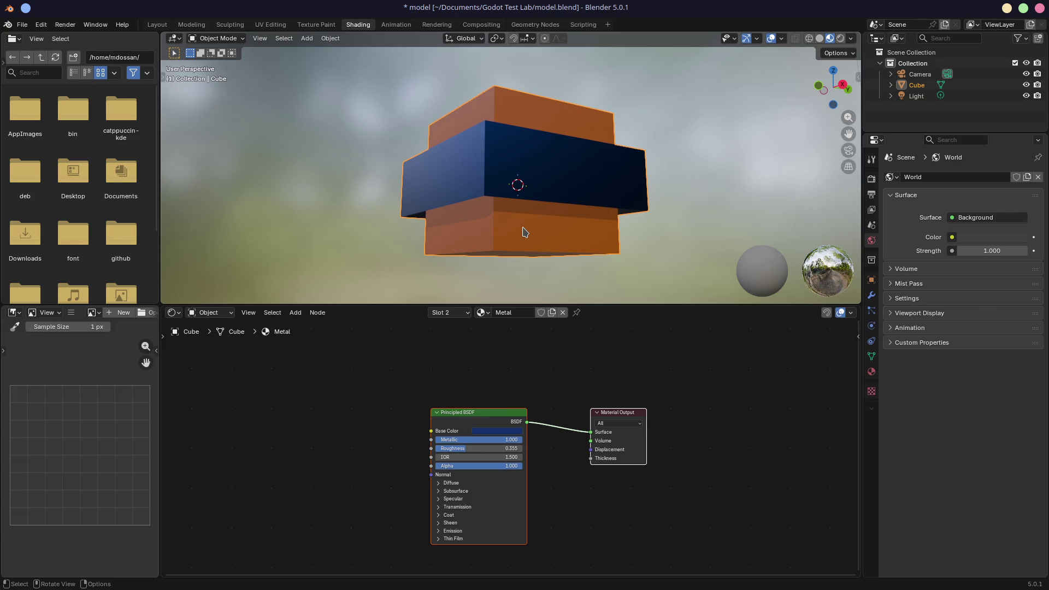
# Step: Open the list of available materials for the cube's slot
pyautogui.click(483, 313)
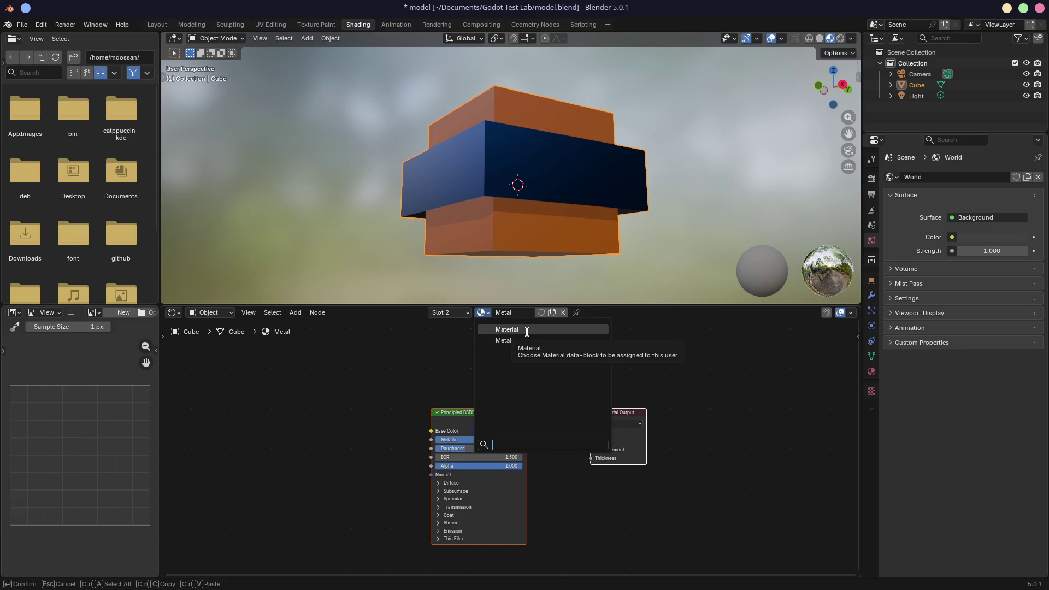
# Step: Load the orange Material into the slot and rename it Wood
pyautogui.click(454, 313)
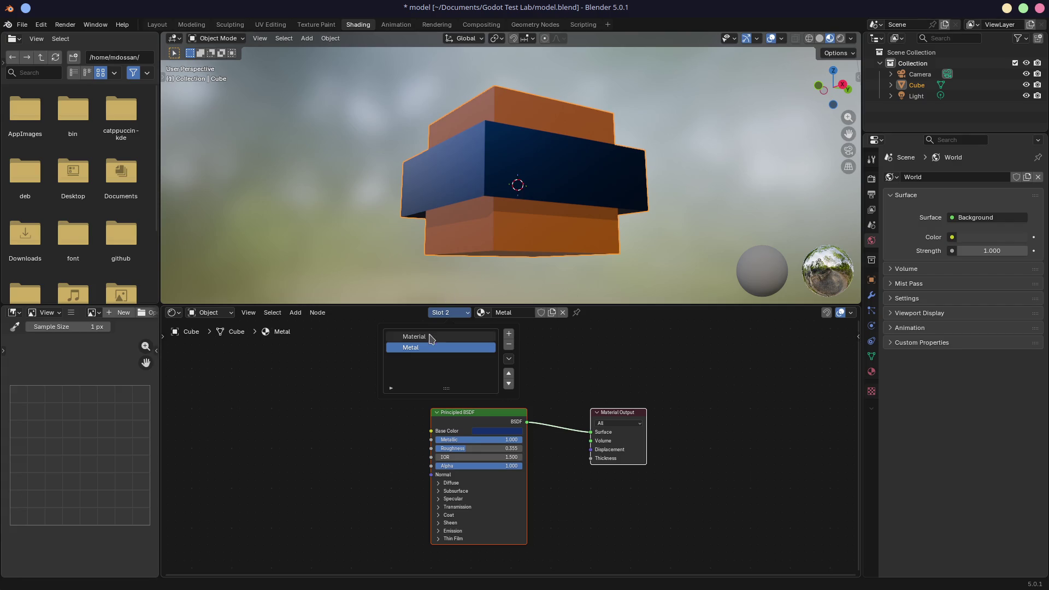
pyautogui.click(481, 313)
pyautogui.click(506, 330)
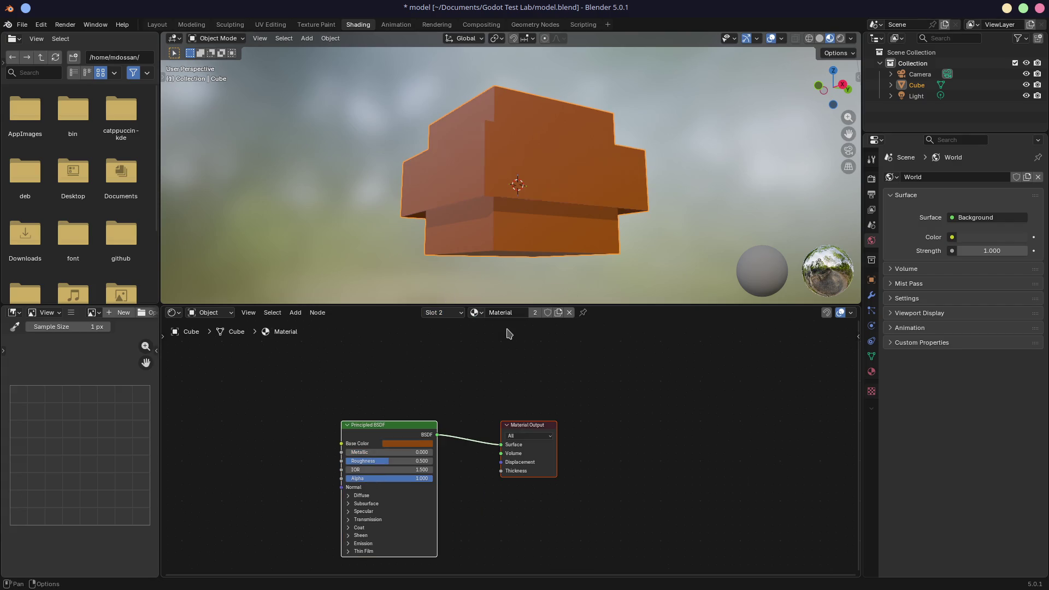
pyautogui.doubleClick(503, 310)
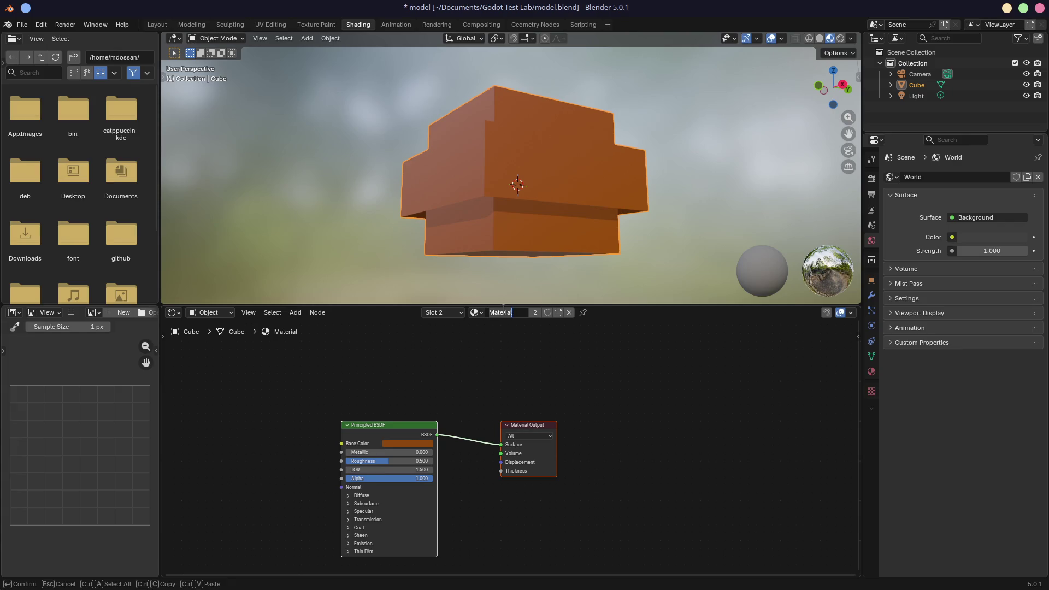
pyautogui.write('Wood')
pyautogui.press('Return')
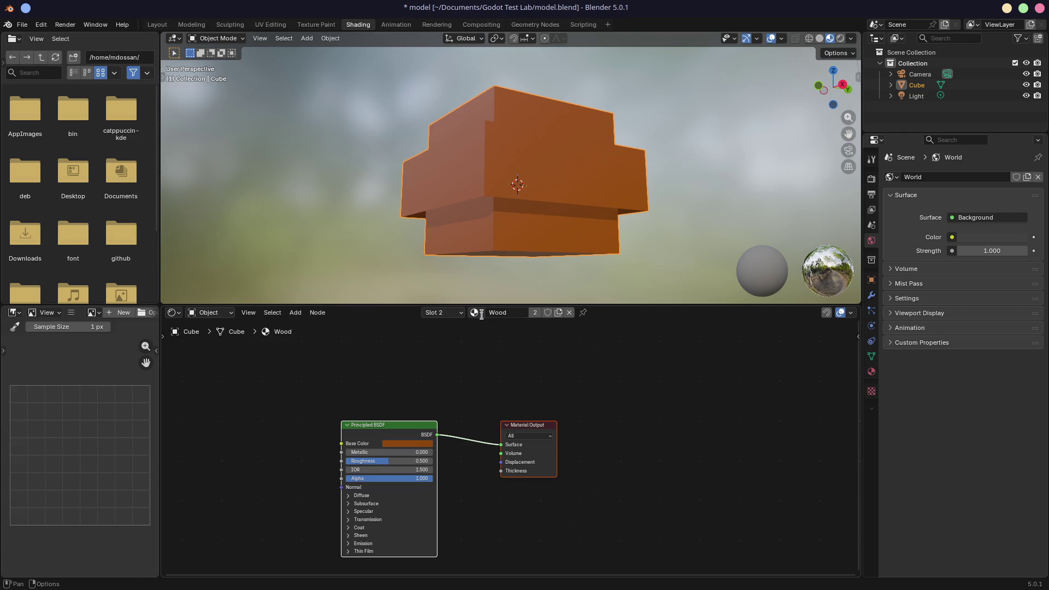
# Step: Switch the slot back to Metal and save model.blend
pyautogui.click(479, 312)
pyautogui.click(492, 339)
pyautogui.hotkey('ctrl', 's')
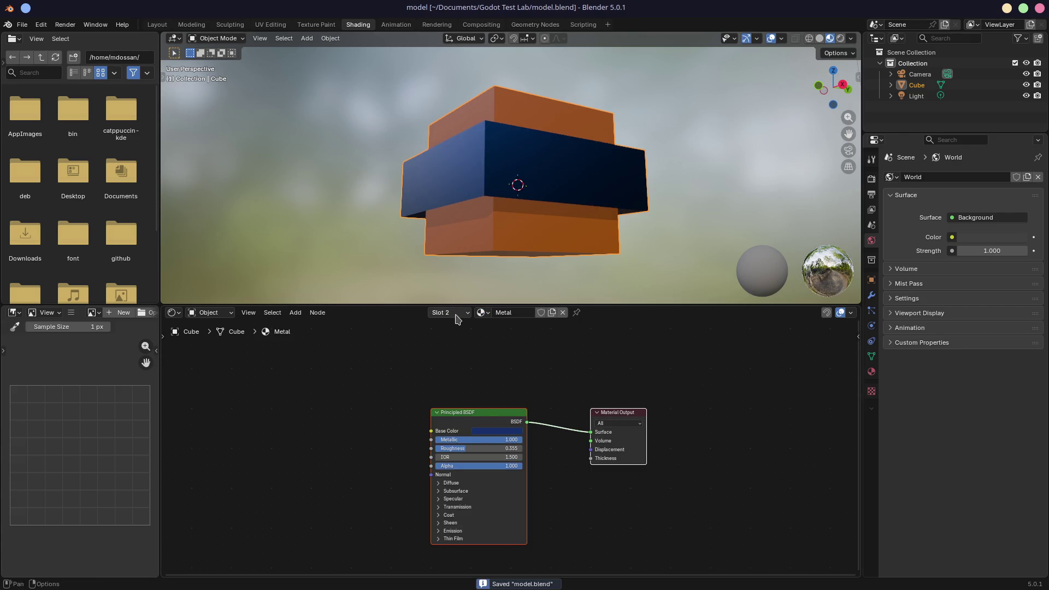
pyautogui.moveTo(412, 206)
pyautogui.mouseDown(button='middle')
pyautogui.moveTo(470, 195)
pyautogui.moveTo(504, 228)
pyautogui.moveTo(611, 204)
pyautogui.moveTo(481, 237)
pyautogui.mouseUp(button='middle')
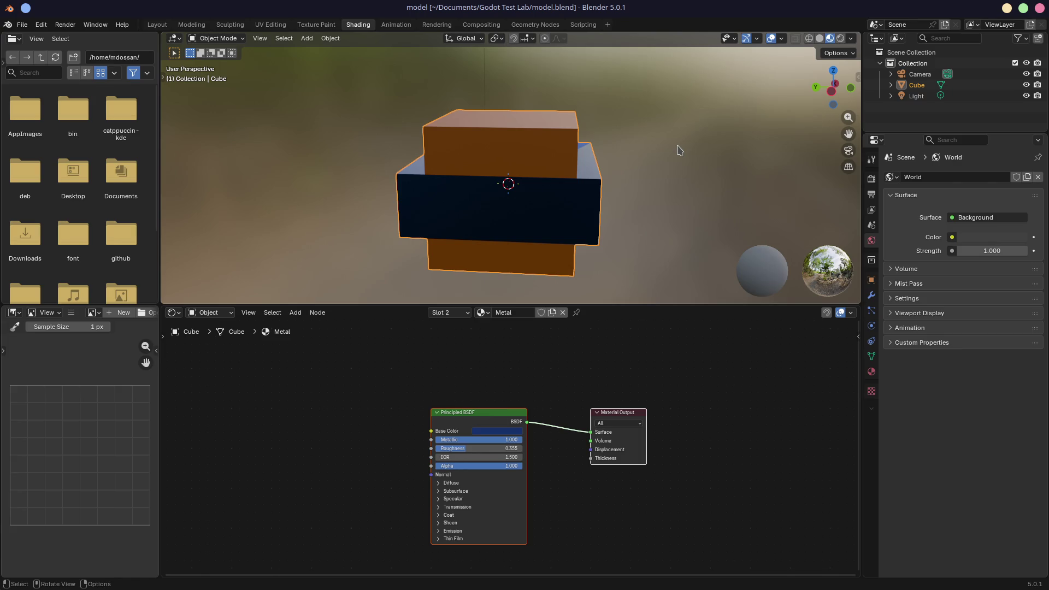
pyautogui.press('super+Left')
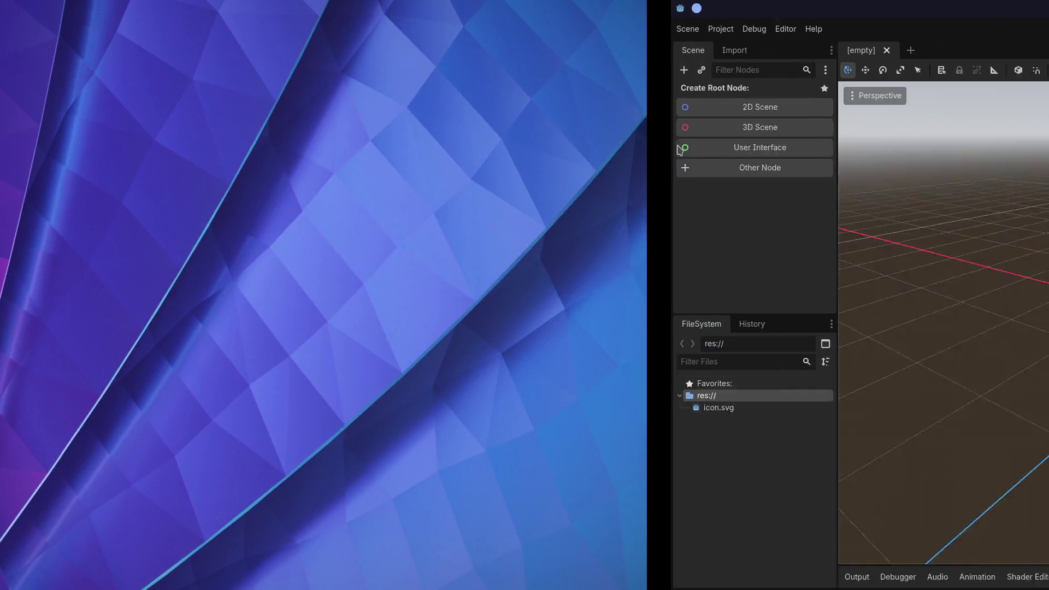
pyautogui.hotkey('ctrl', 's')
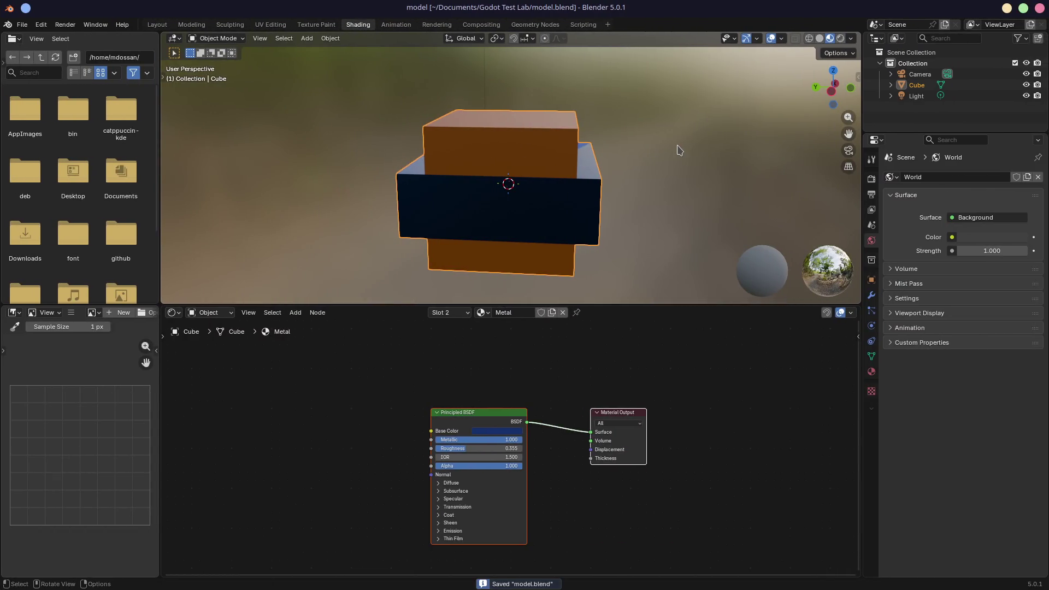
# Step: Browse the File > Export formats, cancelling the Grease Pencil SVG export dialog
pyautogui.click(23, 26)
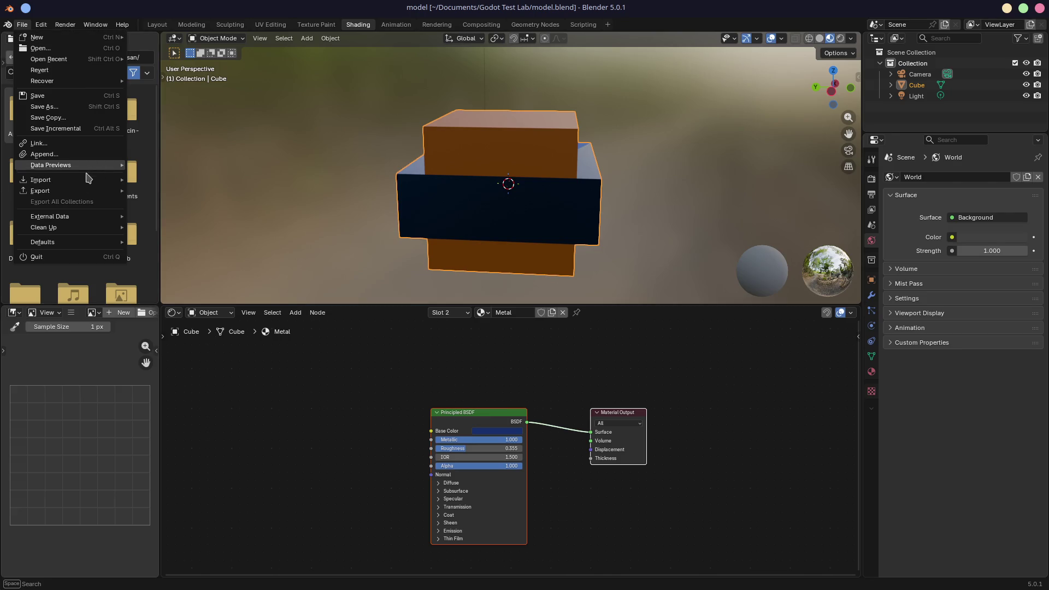
pyautogui.moveTo(88, 192)
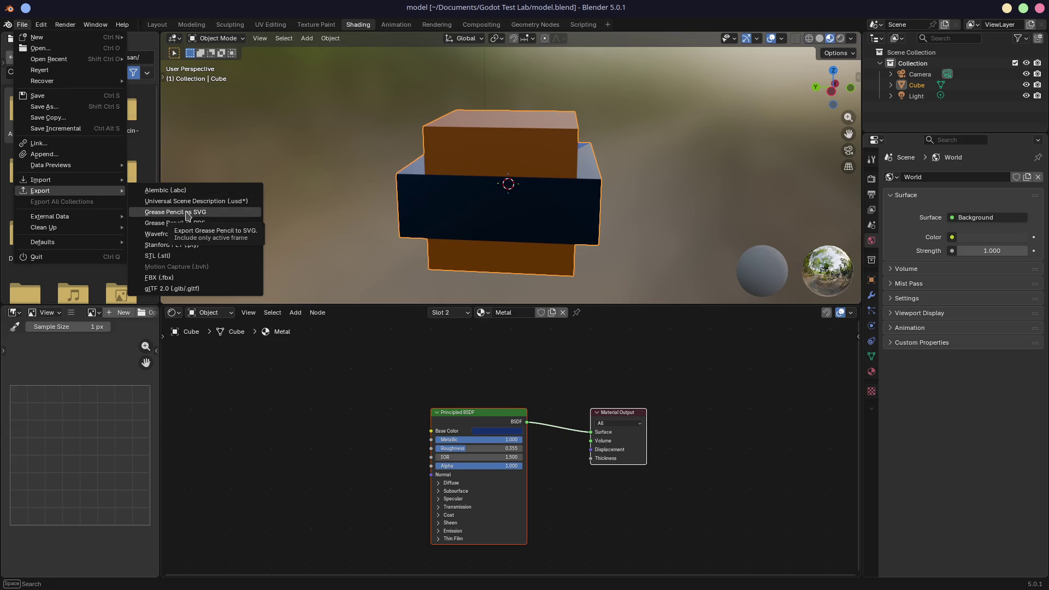
pyautogui.click(188, 213)
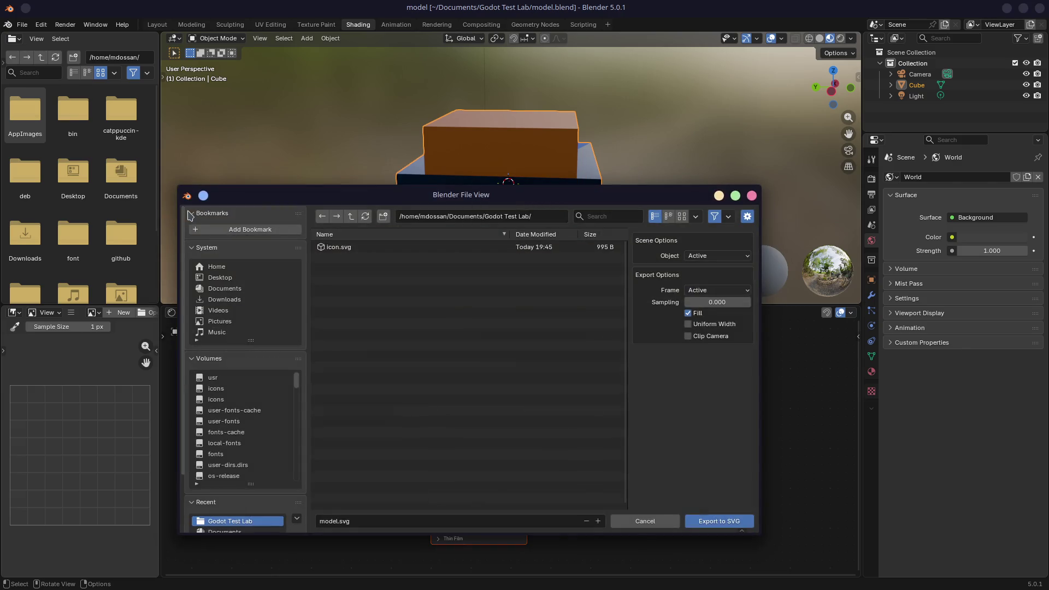
pyautogui.click(748, 196)
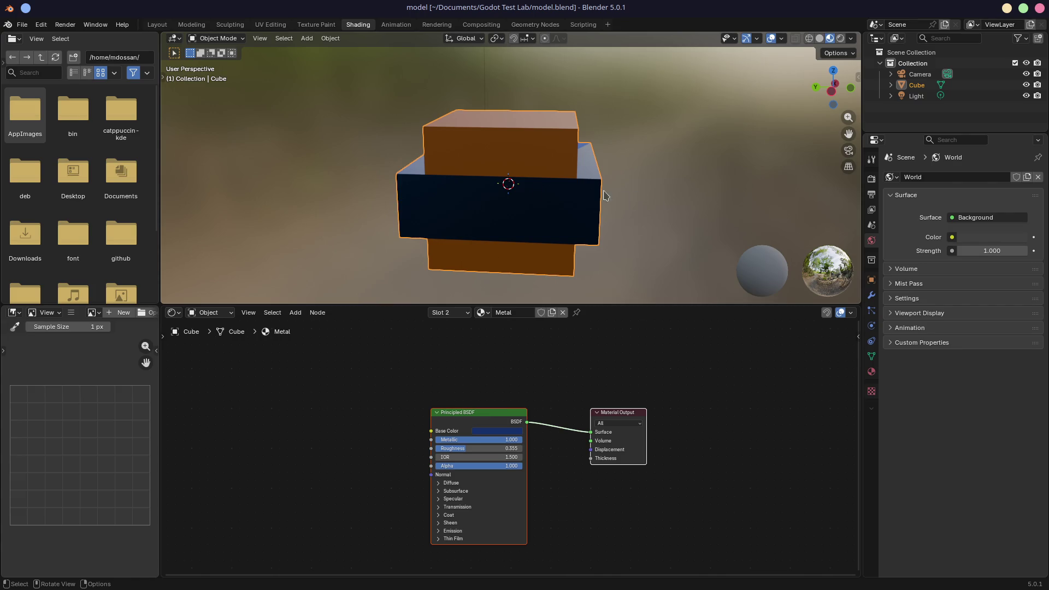
pyautogui.click(22, 25)
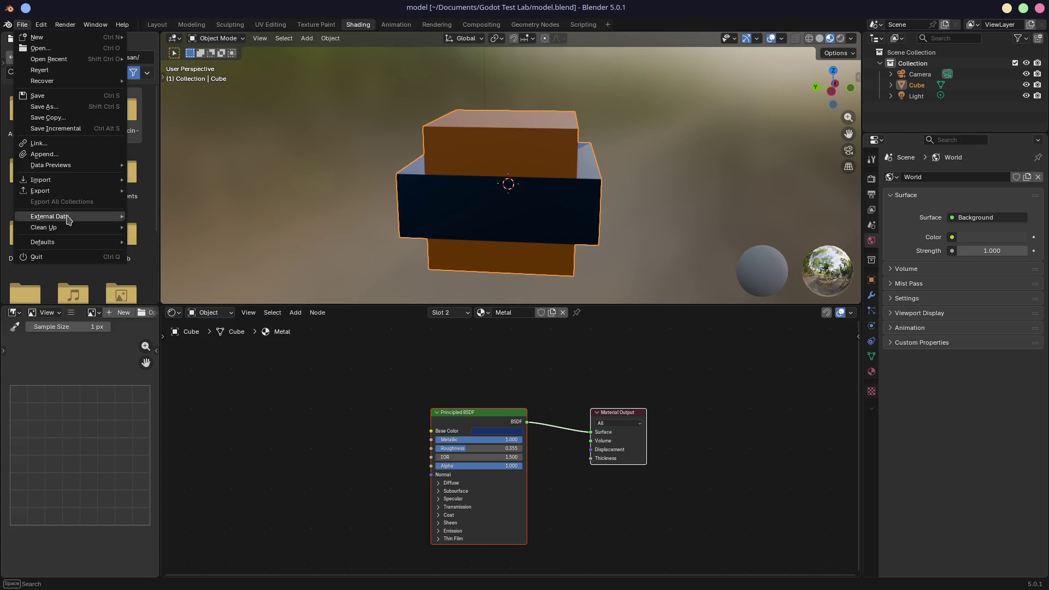
pyautogui.moveTo(68, 221)
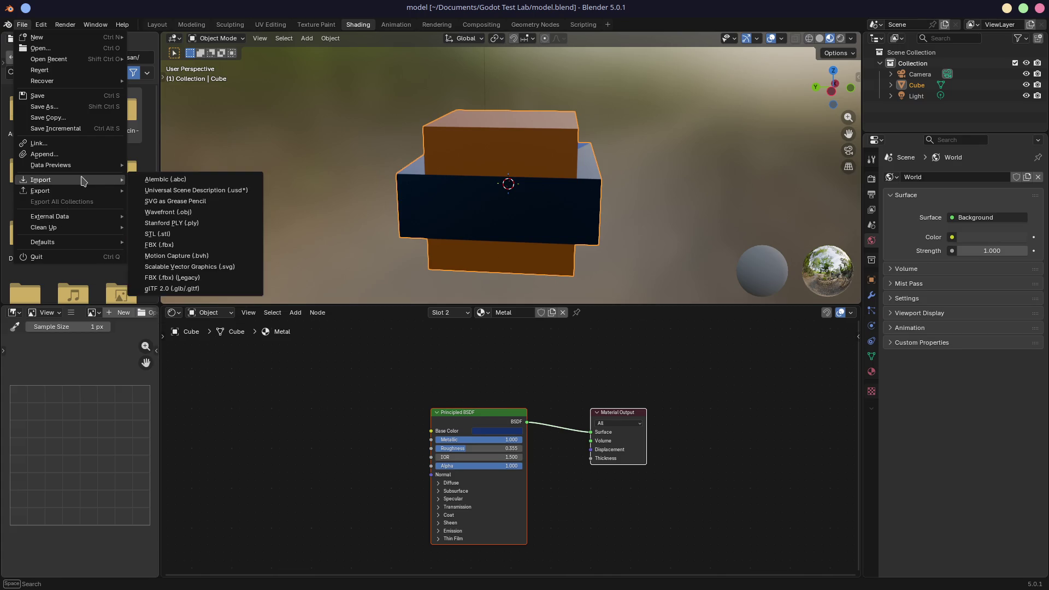
# Step: Export the model as glTF 2.0 model.glb into Godot Test Lab, then return to Godot
pyautogui.click(168, 290)
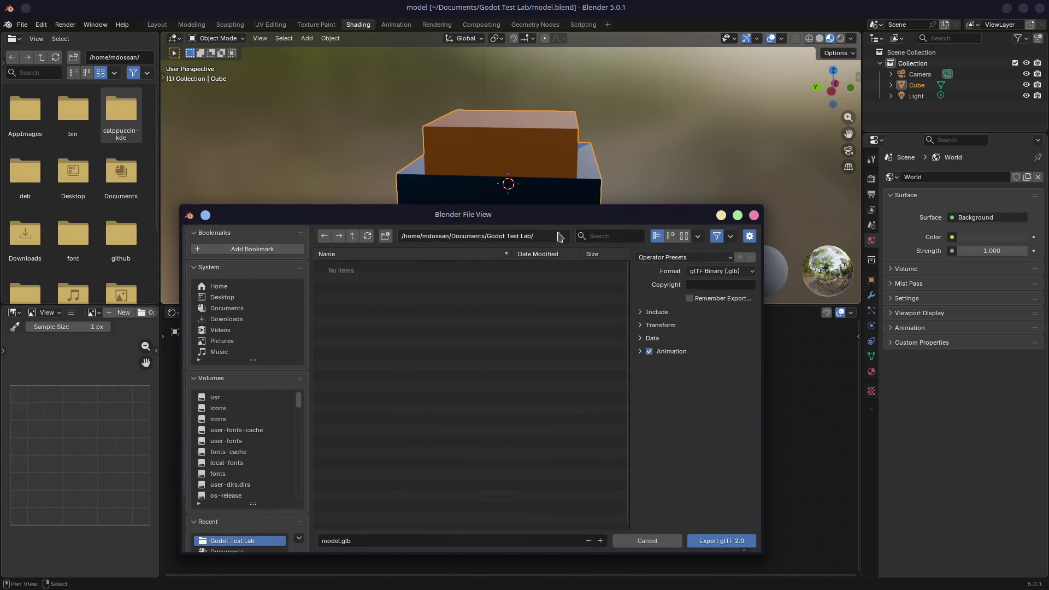
pyautogui.click(697, 541)
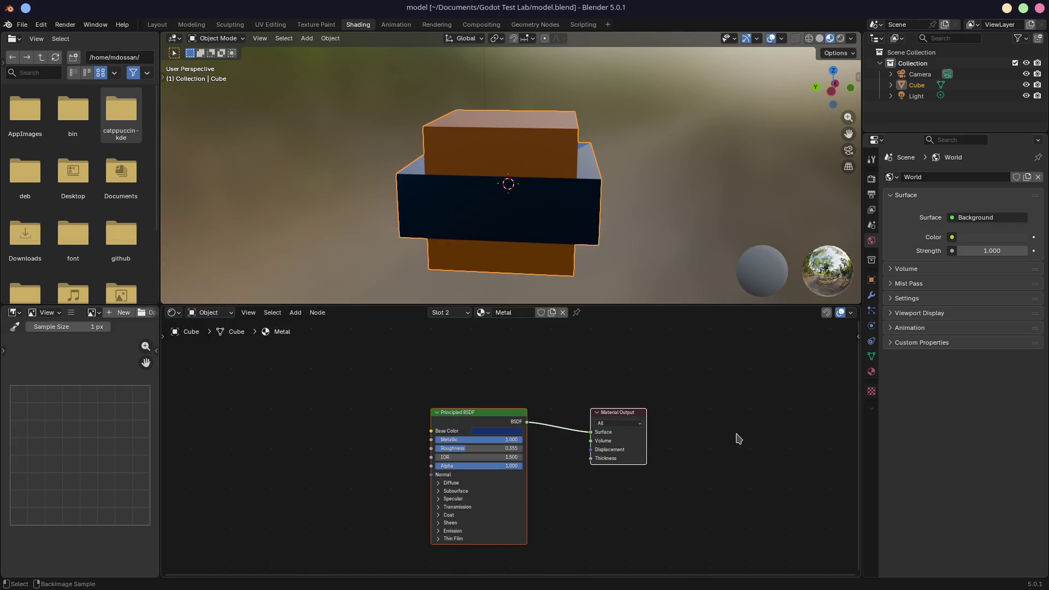
pyautogui.press('ctrl+super+Right')
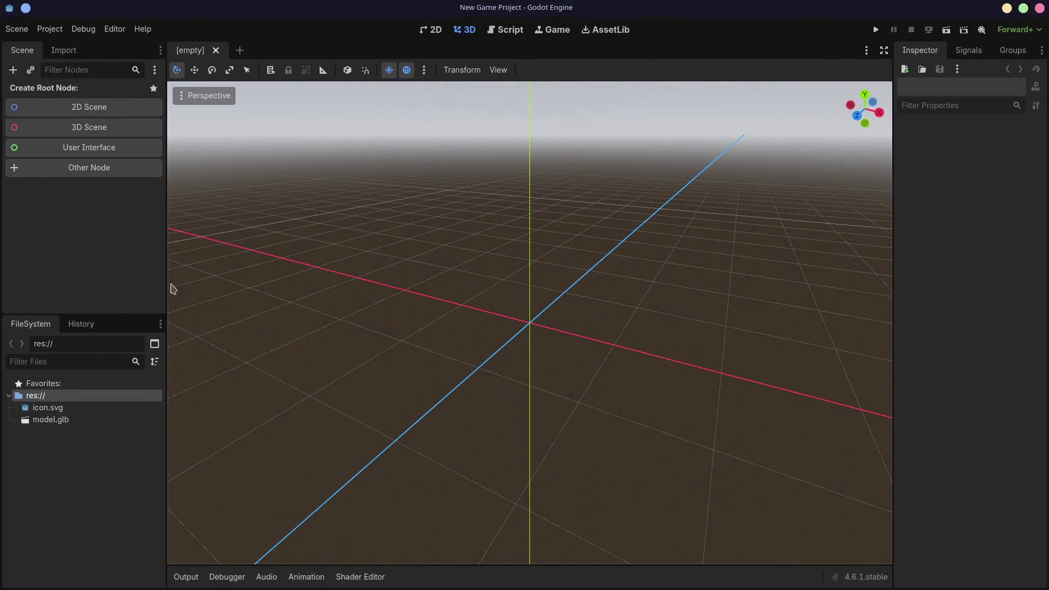
# Step: Create a 3D scene with a Node3D root and select that root
pyautogui.click(96, 128)
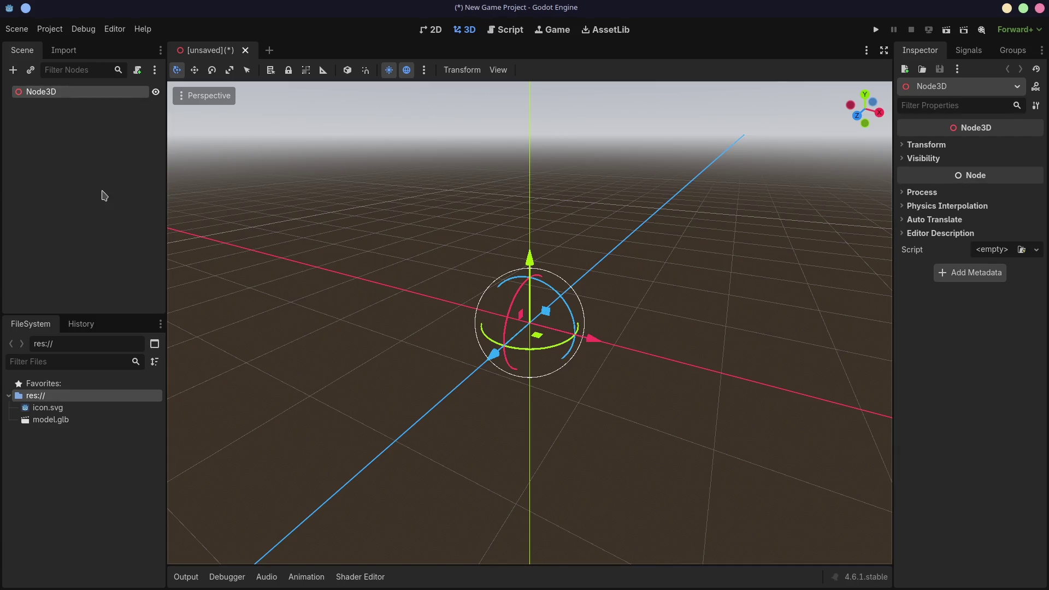
pyautogui.click(103, 195)
pyautogui.click(92, 101)
# Step: Add a MeshInstance3D child under Node3D, found by searching 'mesh'
pyautogui.rightClick(121, 147)
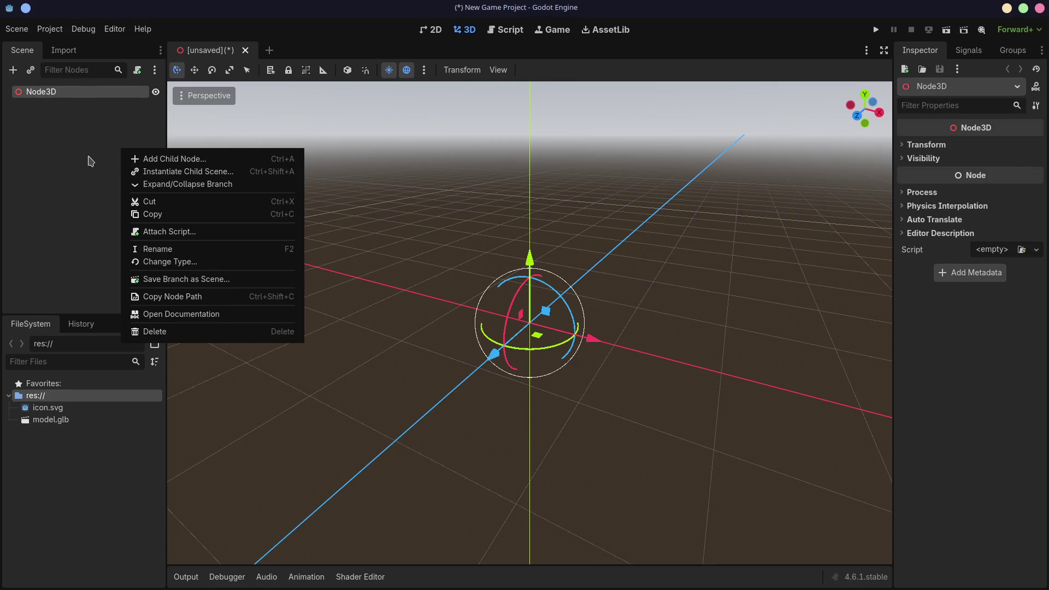
pyautogui.click(94, 160)
pyautogui.hotkey('ctrl', 'a')
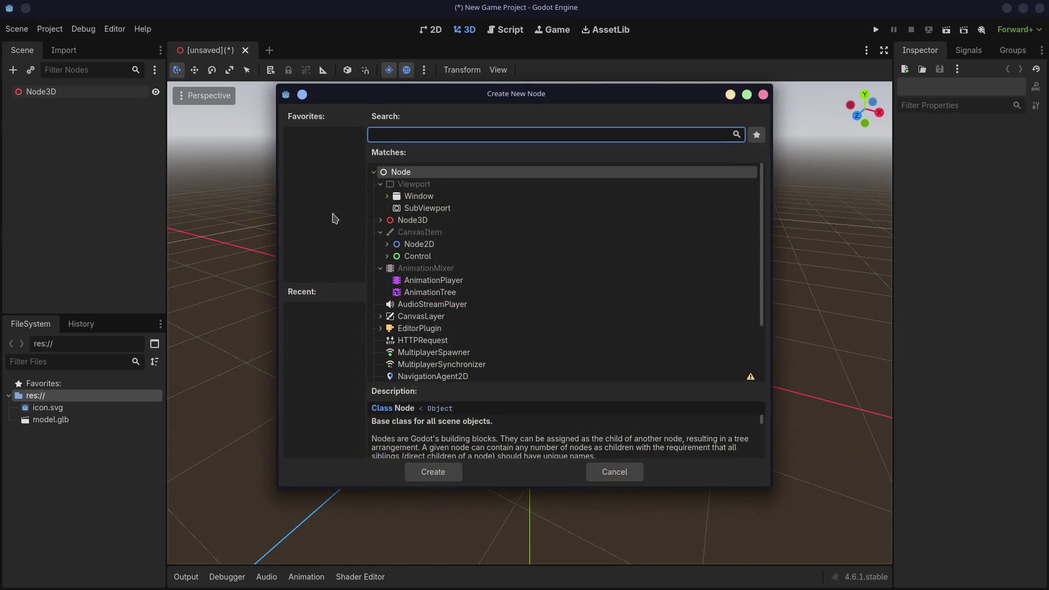
pyautogui.click(380, 219)
pyautogui.scroll(-3, 393, 235)
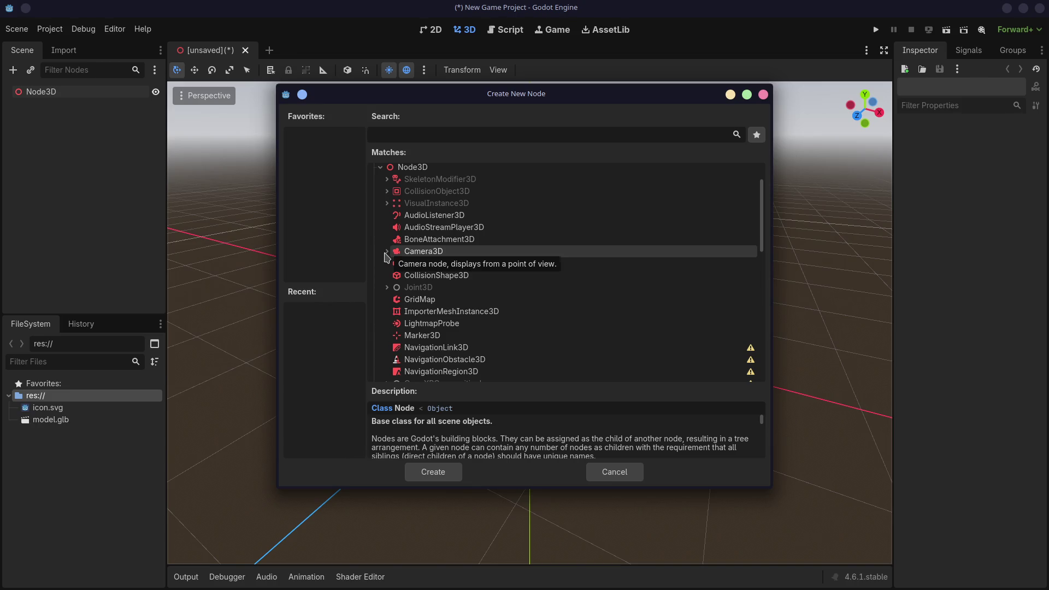
pyautogui.scroll(-4, 387, 258)
pyautogui.scroll(-4, 386, 258)
pyautogui.write('plane')
pyautogui.press('BackSpace')
pyautogui.press('BackSpace')
pyautogui.press('BackSpace')
pyautogui.write('mesh')
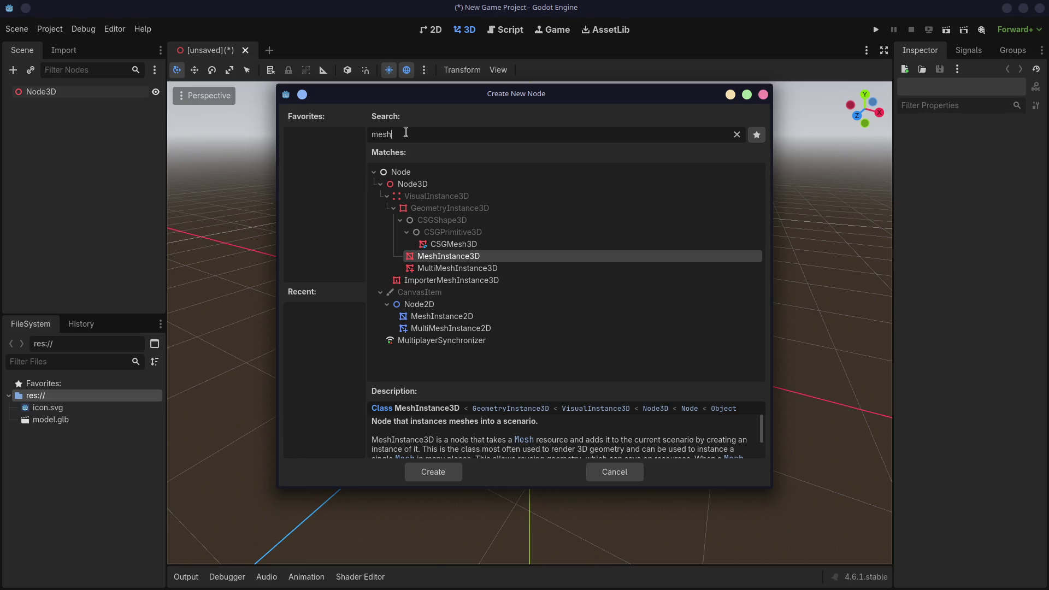
pyautogui.press('Return')
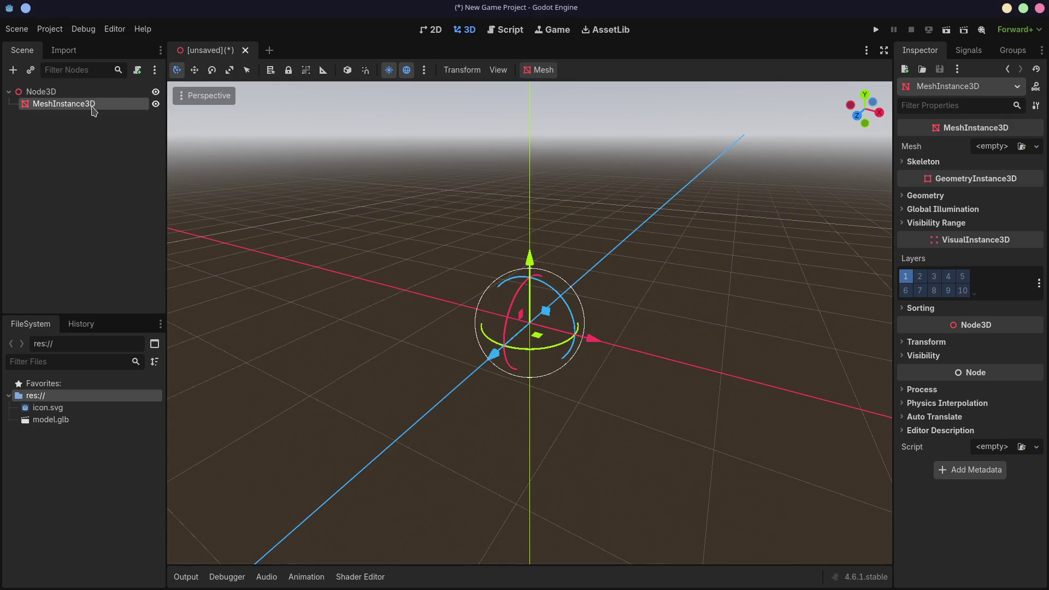
# Step: Assign a new PlaneMesh to the MeshInstance3D and set its size to 10 × 10 m
pyautogui.click(994, 147)
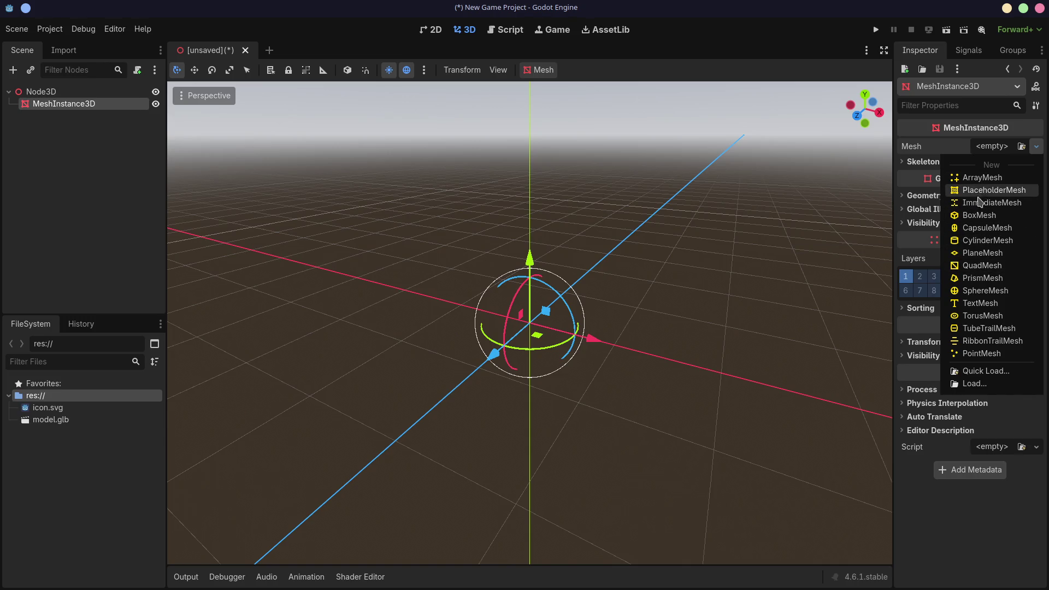
pyautogui.click(983, 253)
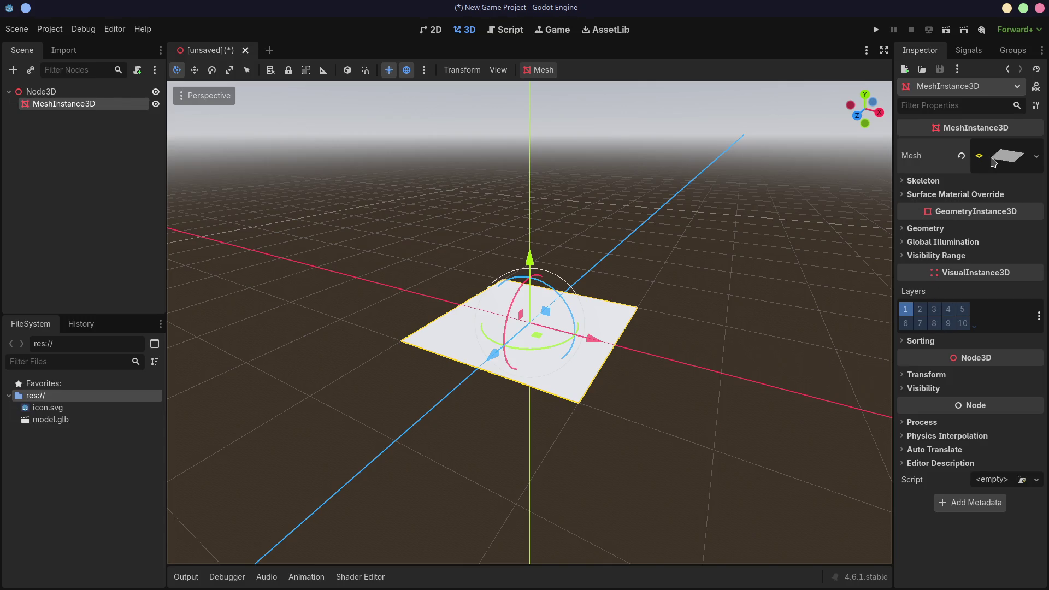
pyautogui.click(990, 163)
pyautogui.click(993, 272)
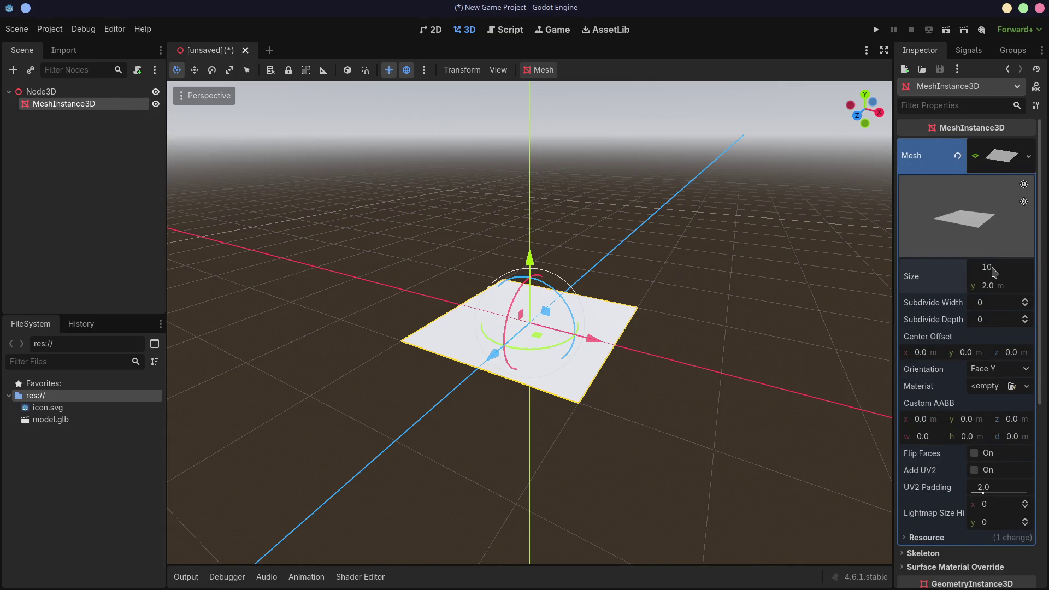
pyautogui.write('0')
pyautogui.press('Return')
pyautogui.click(986, 285)
pyautogui.press('Return')
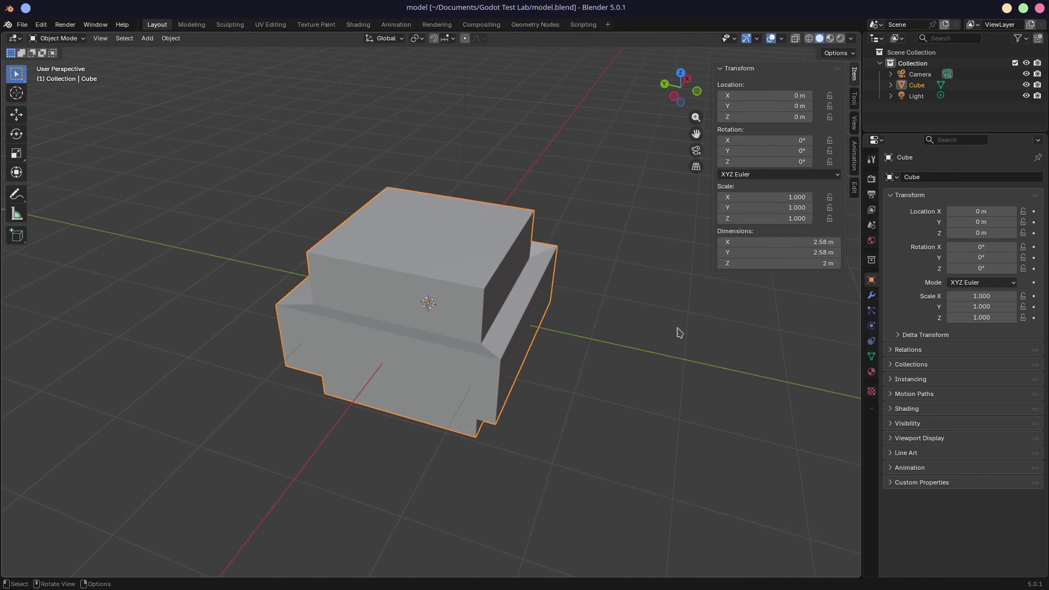
pyautogui.moveTo(705, 295); pyautogui.dragTo(635, 326, button='middle')
# Step: Raise the model.glb instance about 1.05 m on Y so the cube rests on the floor
pyautogui.hotkey('ctrl', 'F1')
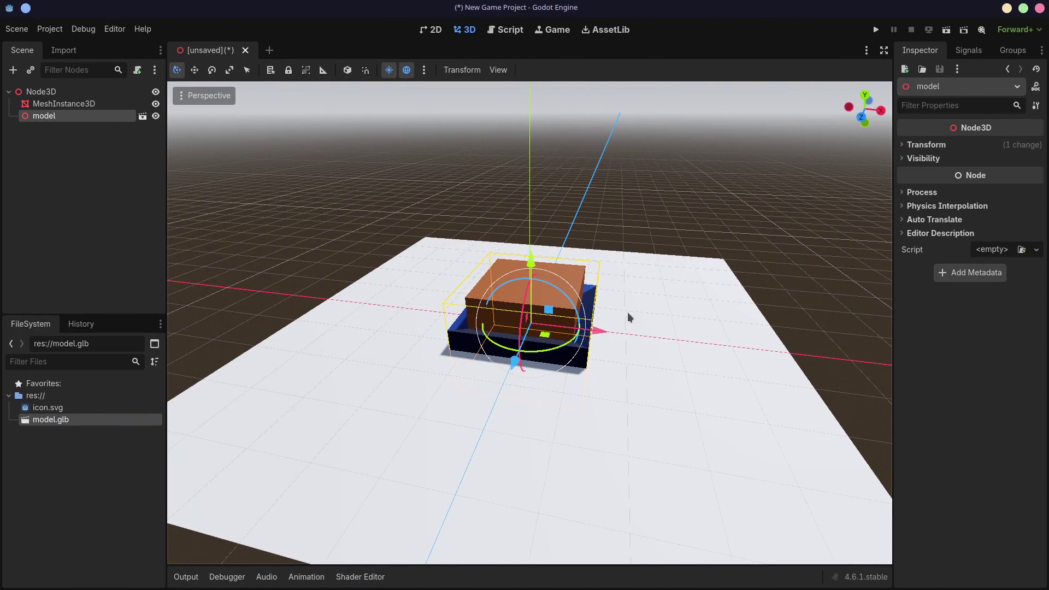
pyautogui.moveTo(532, 264)
pyautogui.mouseDown()
pyautogui.moveTo(539, 204)
pyautogui.moveTo(541, 215)
pyautogui.mouseUp()
pyautogui.moveTo(721, 309)
pyautogui.mouseDown(button='middle')
pyautogui.moveTo(628, 265)
pyautogui.moveTo(431, 277)
pyautogui.moveTo(468, 305)
pyautogui.moveTo(691, 224)
pyautogui.moveTo(691, 274)
pyautogui.moveTo(733, 293)
pyautogui.moveTo(739, 283)
pyautogui.moveTo(687, 279)
pyautogui.mouseUp(button='middle')
pyautogui.scroll(5, 469, 305)
pyautogui.scroll(-5, 739, 284)
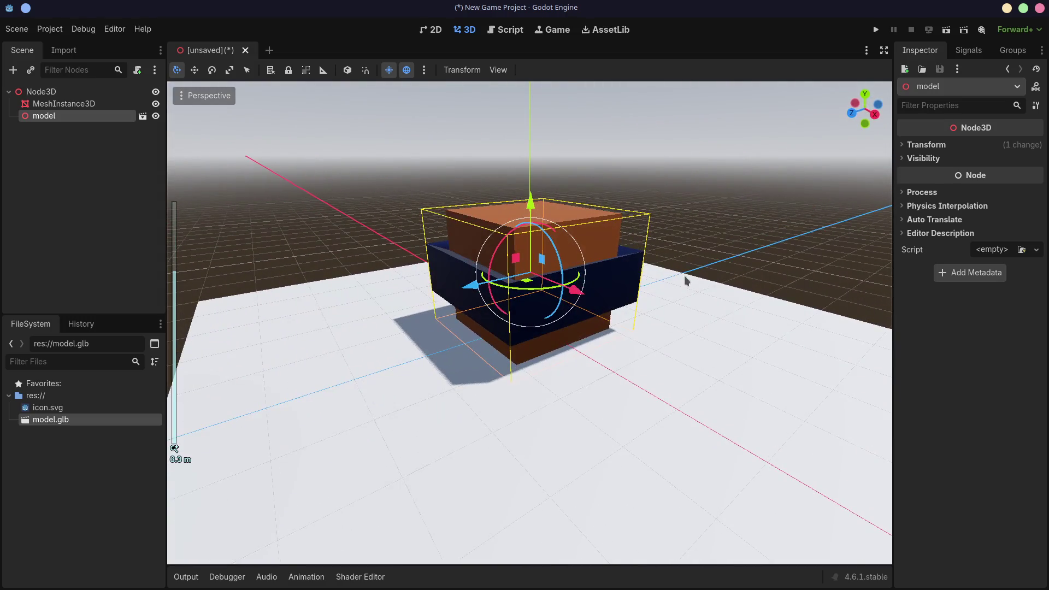
pyautogui.click(82, 92)
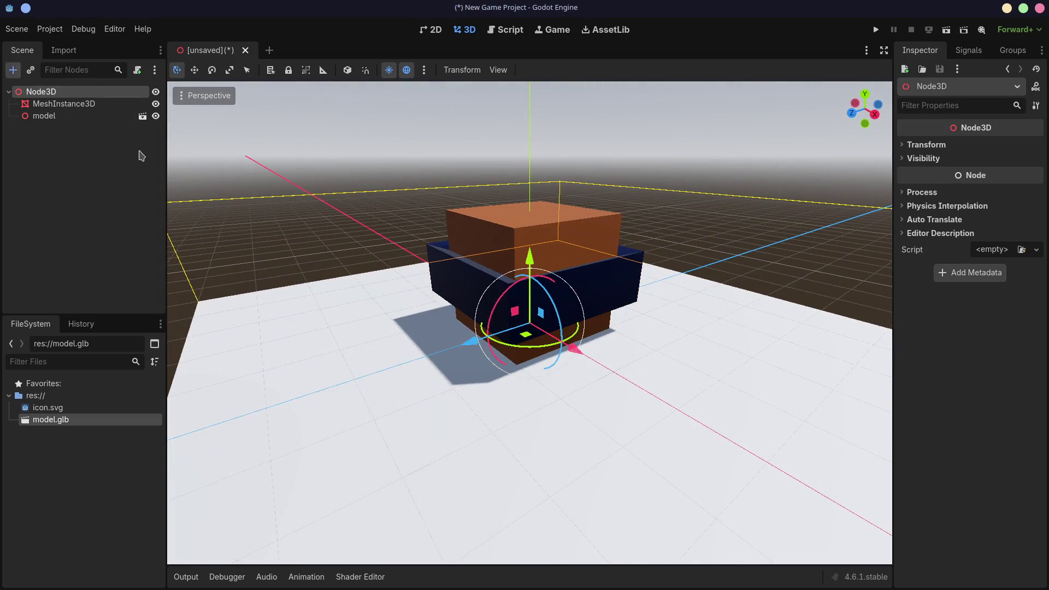
pyautogui.hotkey('ctrl', 'a')
pyautogui.write('ligh')
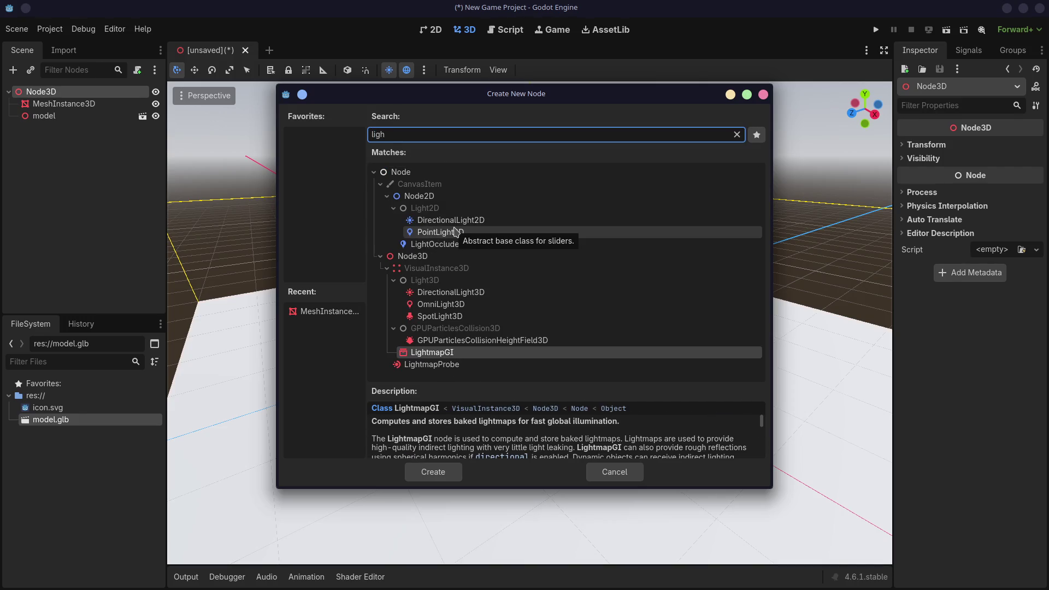
pyautogui.doubleClick(455, 298)
pyautogui.moveTo(580, 359)
pyautogui.mouseDown()
pyautogui.moveTo(612, 390)
pyautogui.moveTo(604, 377)
pyautogui.moveTo(634, 369)
pyautogui.moveTo(649, 340)
pyautogui.moveTo(571, 372)
pyautogui.moveTo(437, 377)
pyautogui.moveTo(447, 377)
pyautogui.mouseUp()
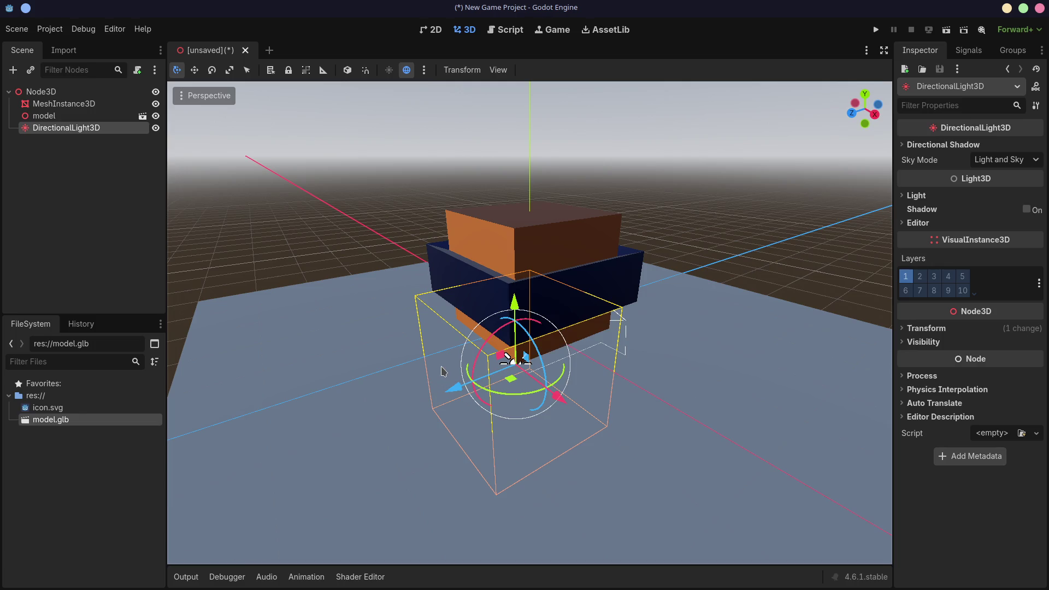
pyautogui.press('Delete')
pyautogui.click(495, 304)
pyautogui.click(80, 91)
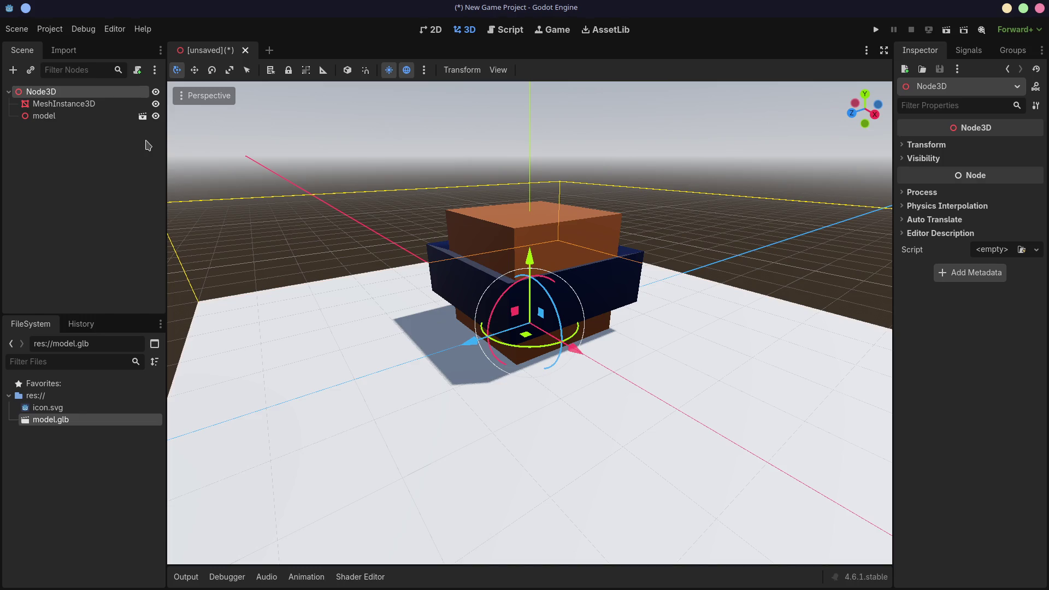
pyautogui.press('super+Right')
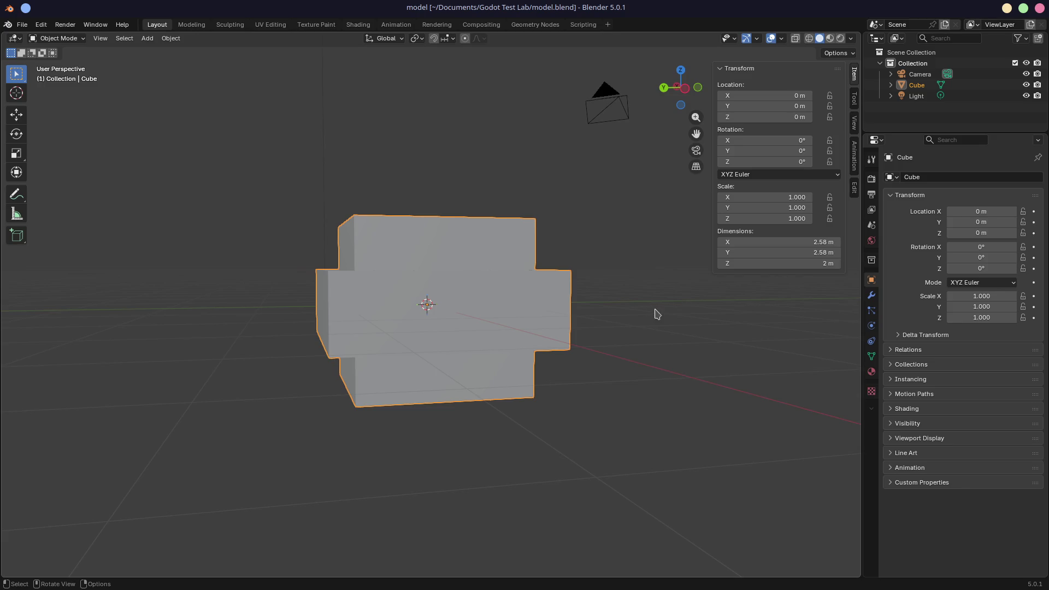
# Step: Scale the cube's whole mesh to about 0.56 in Edit Mode, leaving it 1.46 × 1.46 × 1.13 m
pyautogui.press('Tab')
pyautogui.press('a')
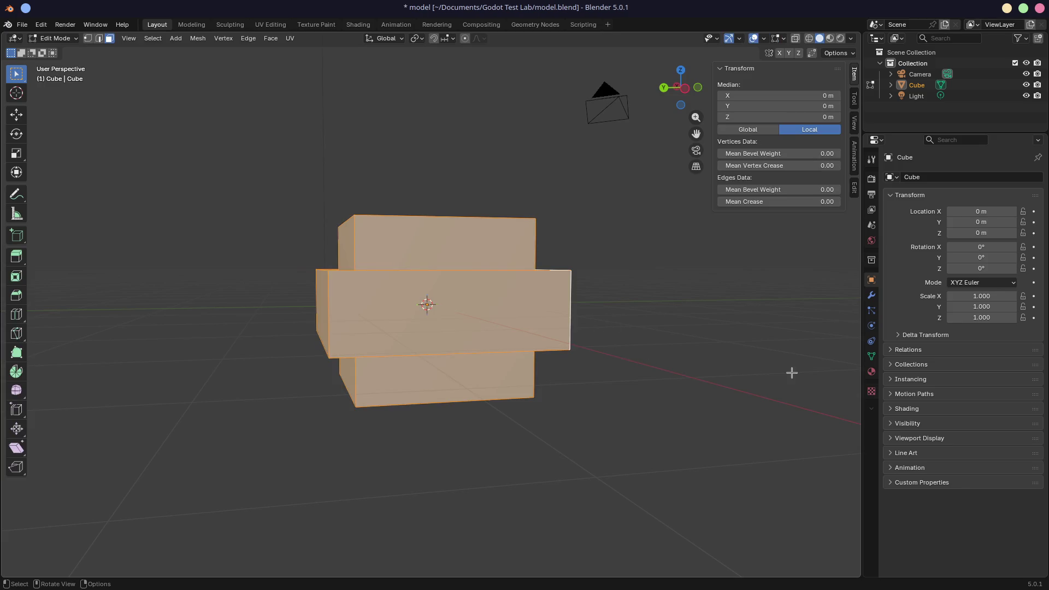
pyautogui.press('s')
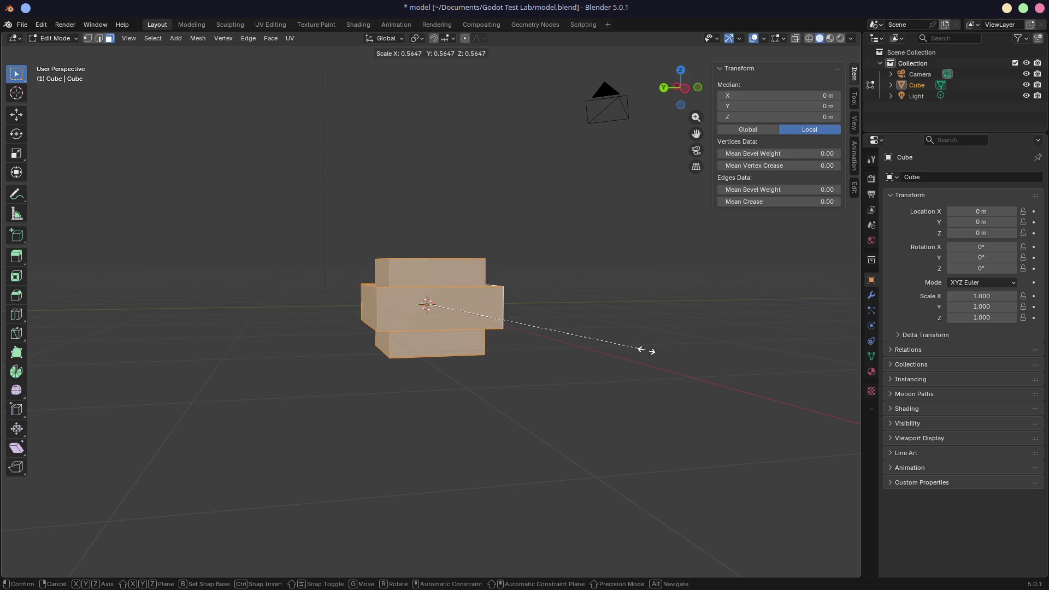
pyautogui.click(648, 350)
pyautogui.click(855, 187)
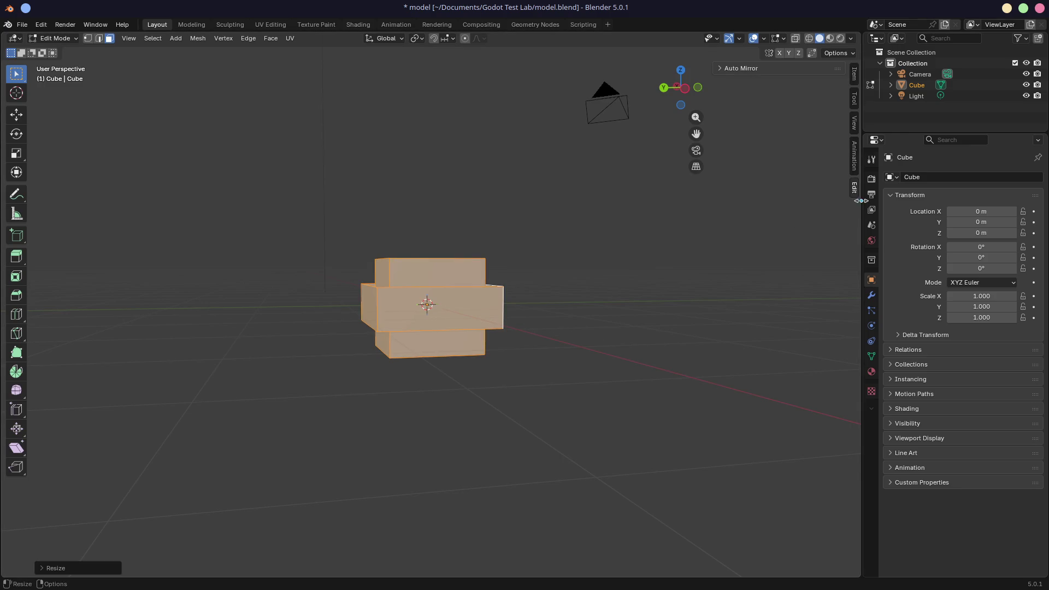
pyautogui.click(856, 79)
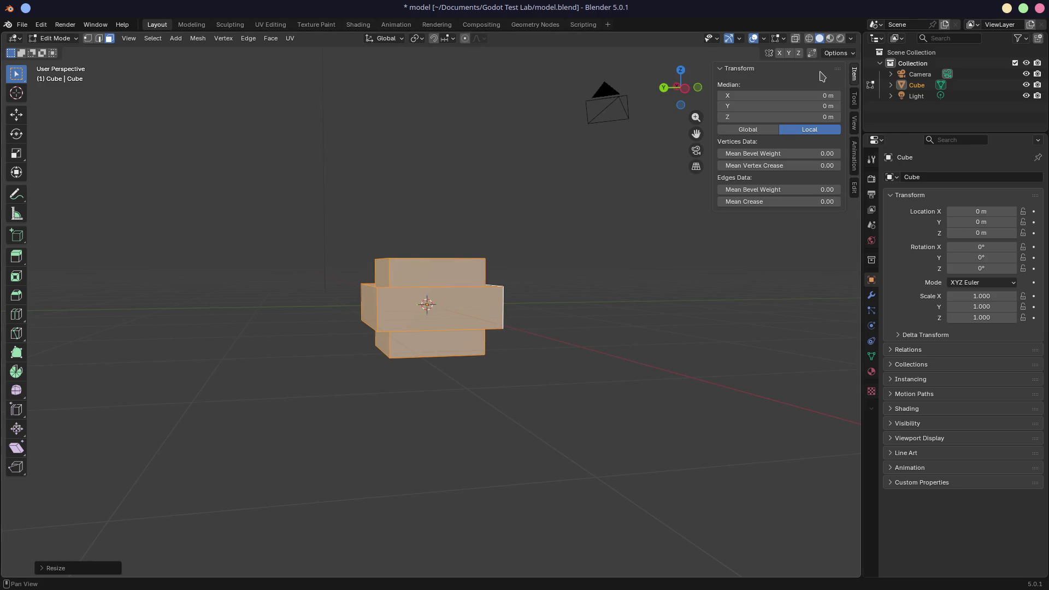
pyautogui.click(856, 100)
pyautogui.click(857, 123)
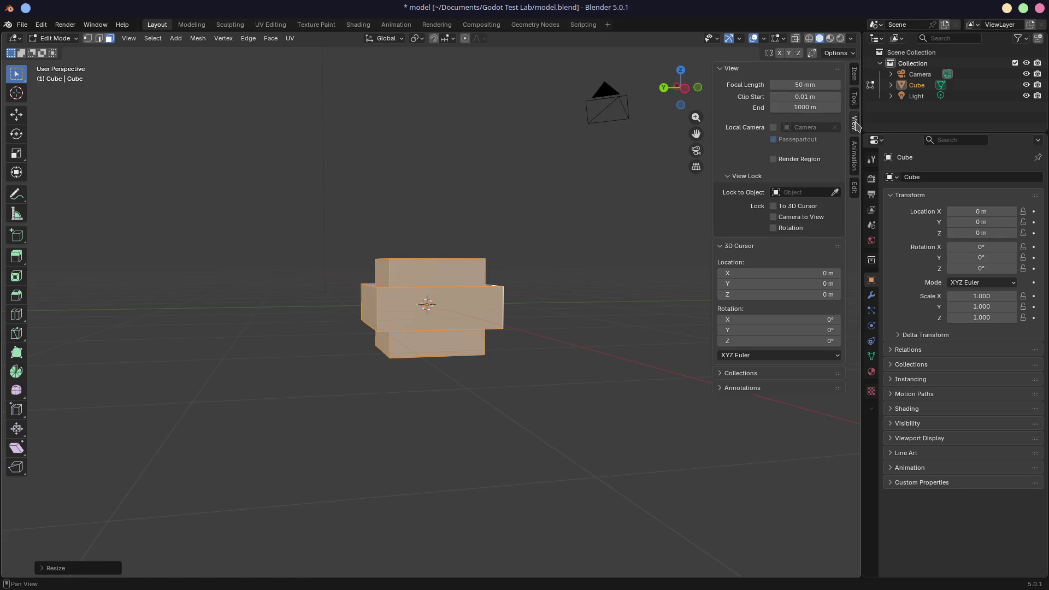
pyautogui.press('Tab')
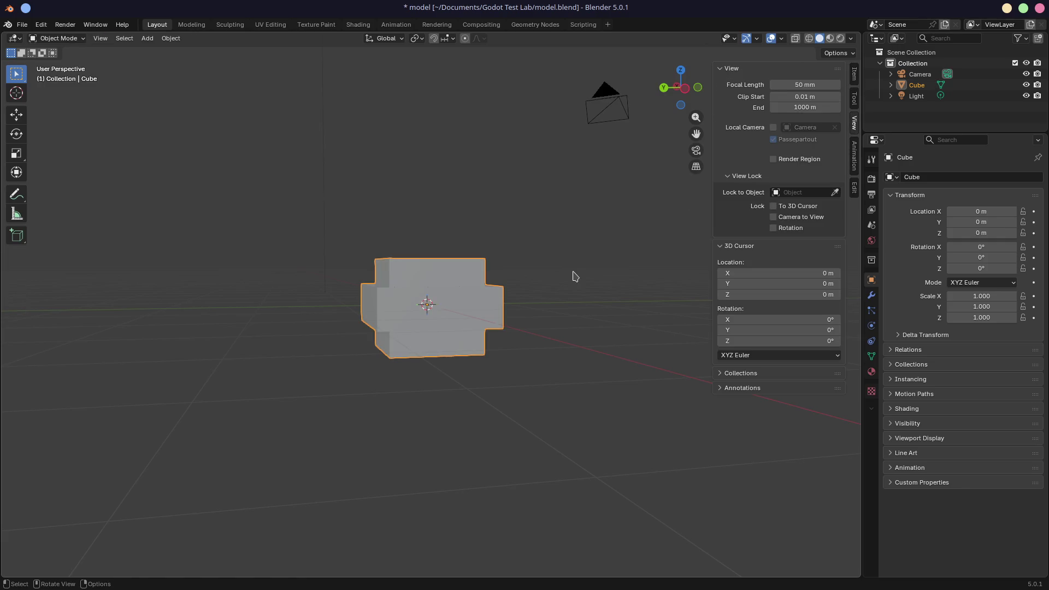
pyautogui.click(856, 79)
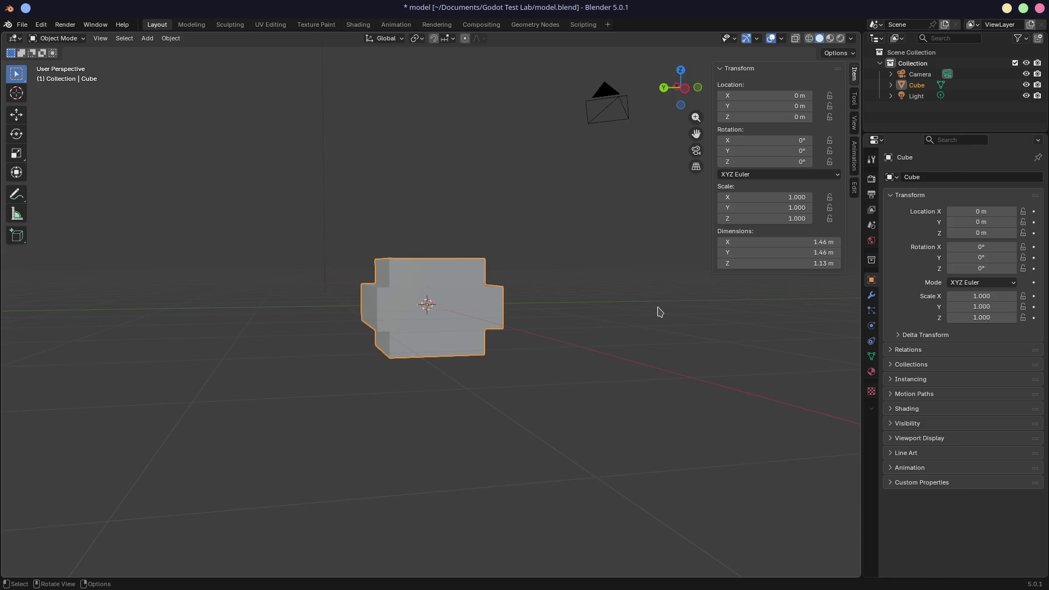
pyautogui.press('ctrl+super+Right')
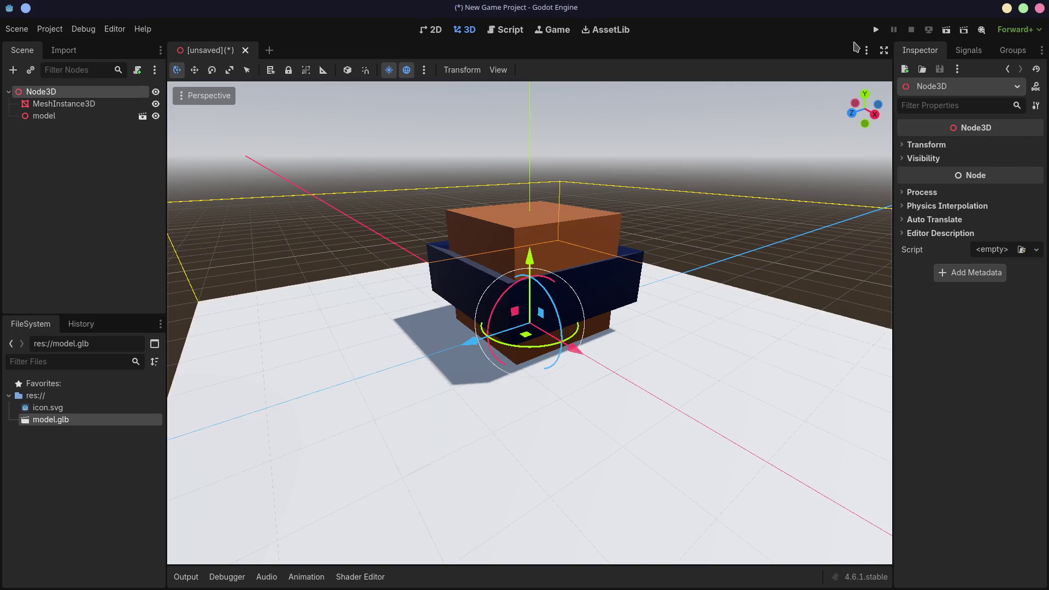
# Step: Add a Camera3D node to the scene, found by searching 'came'
pyautogui.hotkey('ctrl', 'a')
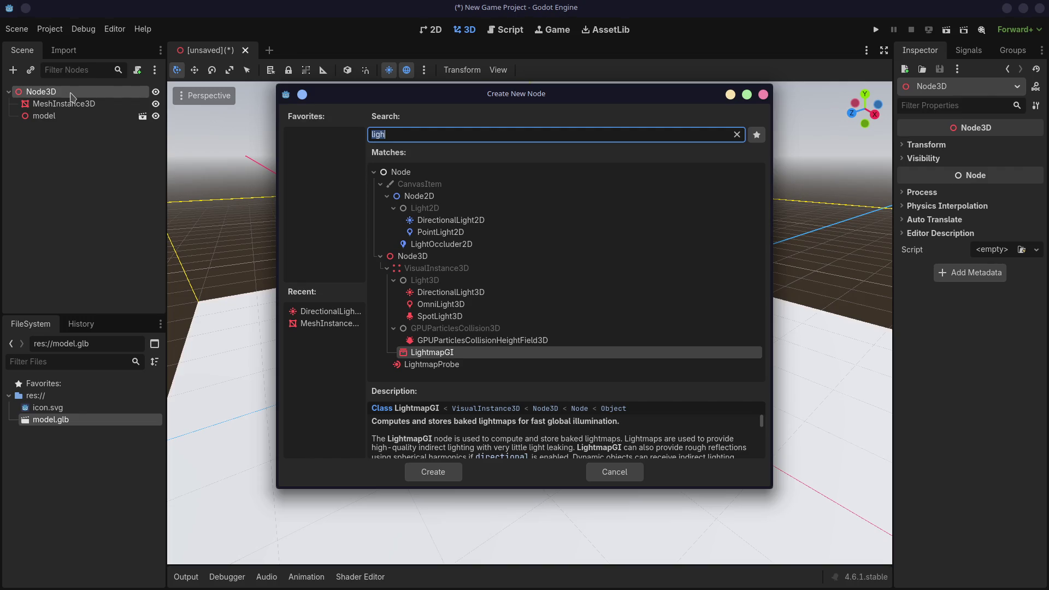
pyautogui.write('came')
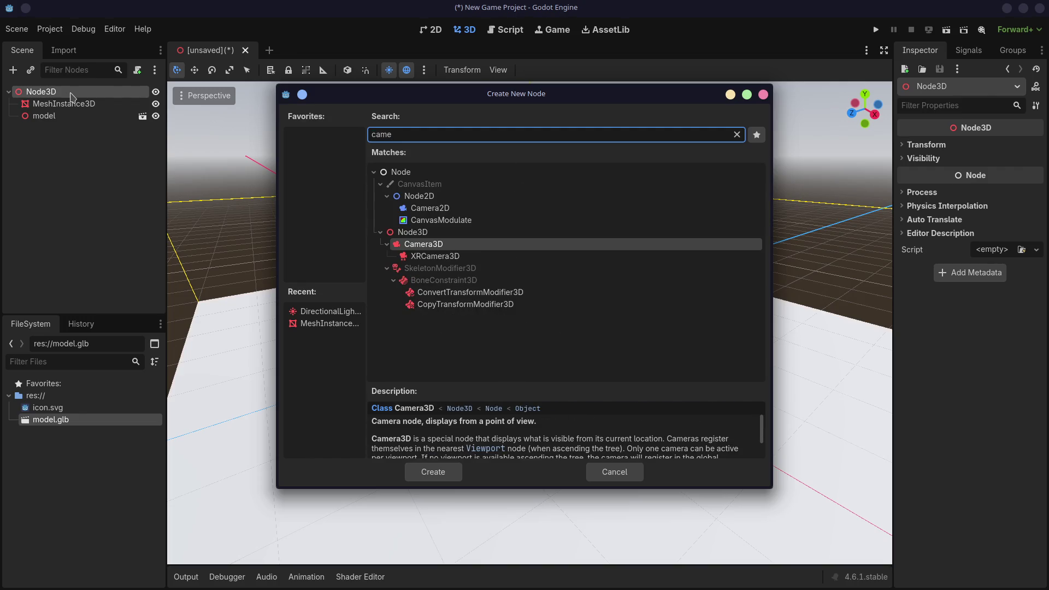
pyautogui.press('Return')
# Step: Move the camera up and back, turn it about 41° toward the model, and run the project
pyautogui.moveTo(473, 345); pyautogui.dragTo(294, 401)
pyautogui.moveTo(330, 309); pyautogui.dragTo(309, 214)
pyautogui.moveTo(250, 291); pyautogui.dragTo(213, 296)
pyautogui.moveTo(280, 293)
pyautogui.mouseDown()
pyautogui.moveTo(300, 390)
pyautogui.moveTo(257, 382)
pyautogui.moveTo(298, 391)
pyautogui.moveTo(289, 403)
pyautogui.mouseUp()
pyautogui.moveTo(240, 356); pyautogui.dragTo(246, 354)
pyautogui.moveTo(279, 317); pyautogui.dragTo(282, 159)
pyautogui.click(876, 30)
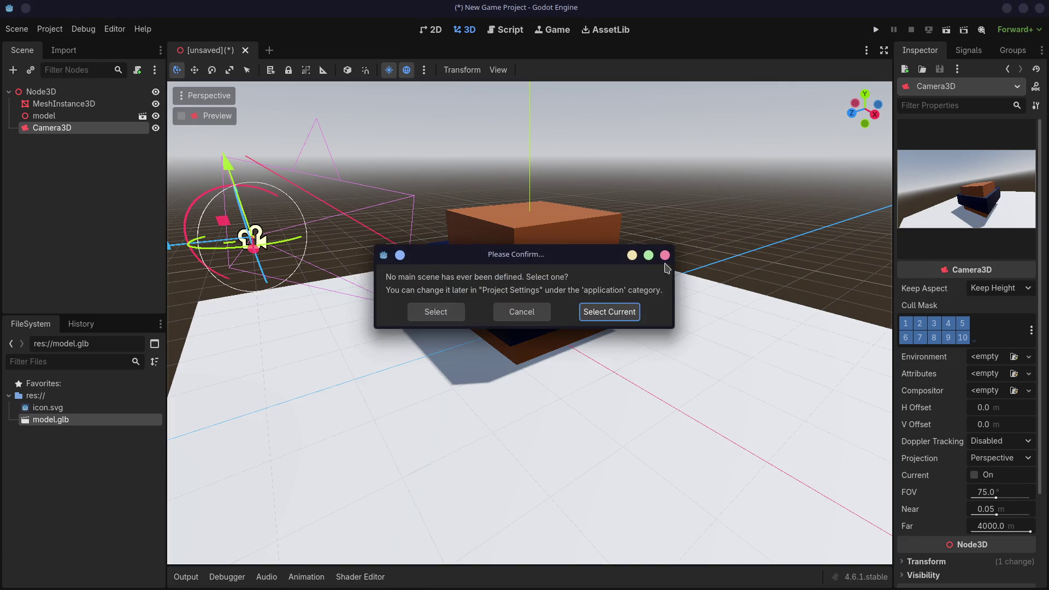
pyautogui.click(609, 311)
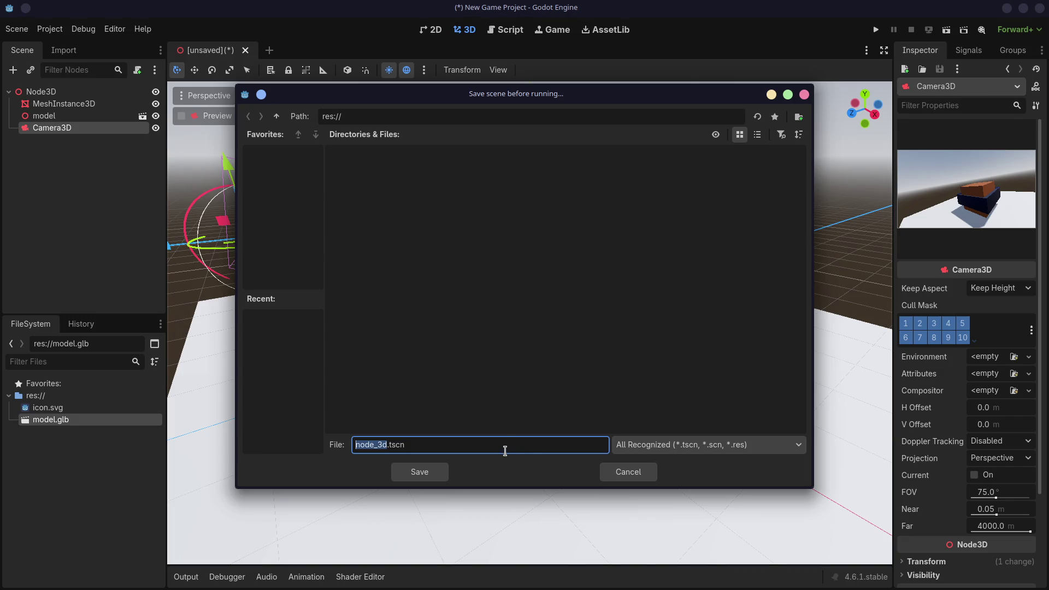
# Step: Save the scene as main.tscn, then close the game window after viewing the camera shot
pyautogui.write('main')
pyautogui.press('Return')
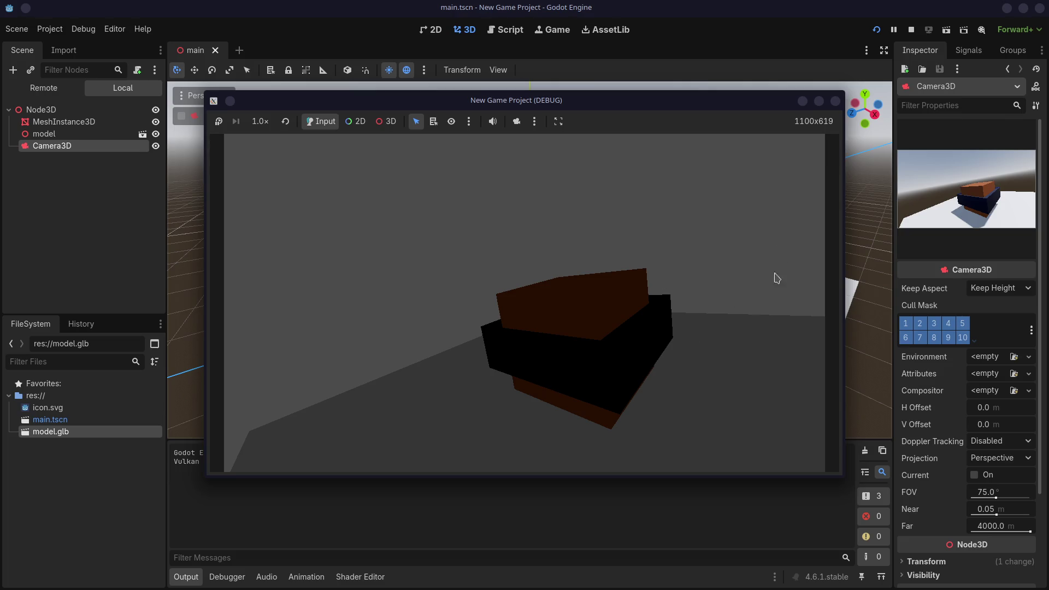
pyautogui.hotkey('alt', 'F4')
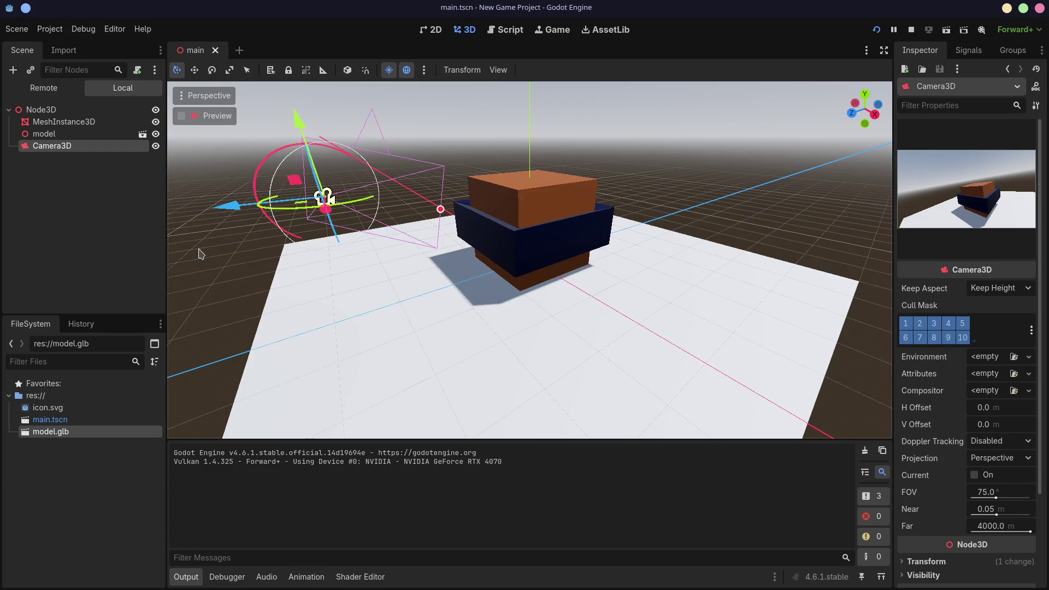
# Step: Show the Remote scene tree, start the Profiler, then view the ObjectDB, Network and Misc tabs
pyautogui.click(44, 87)
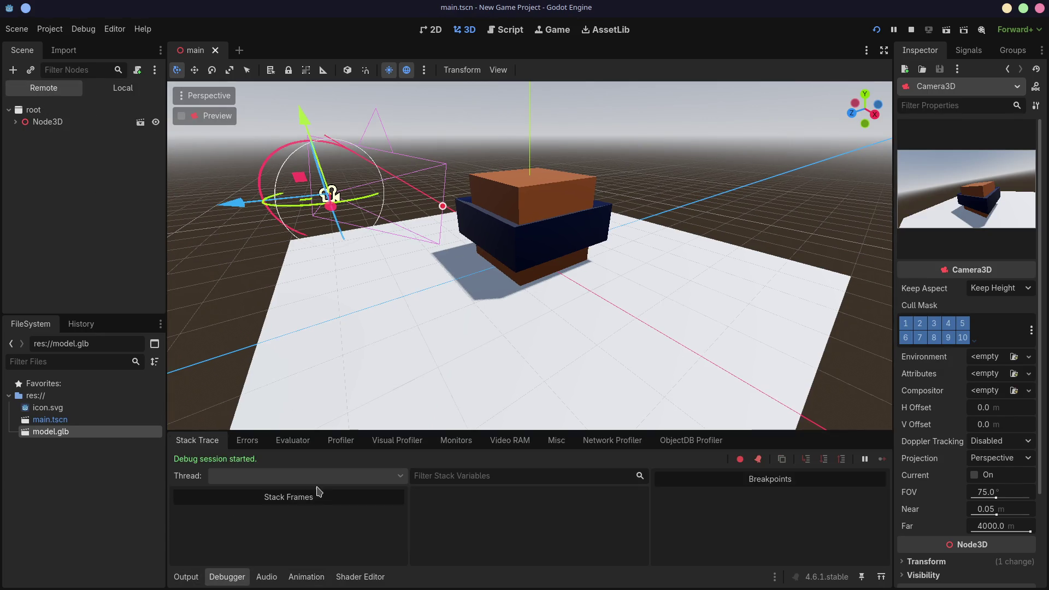
pyautogui.click(341, 440)
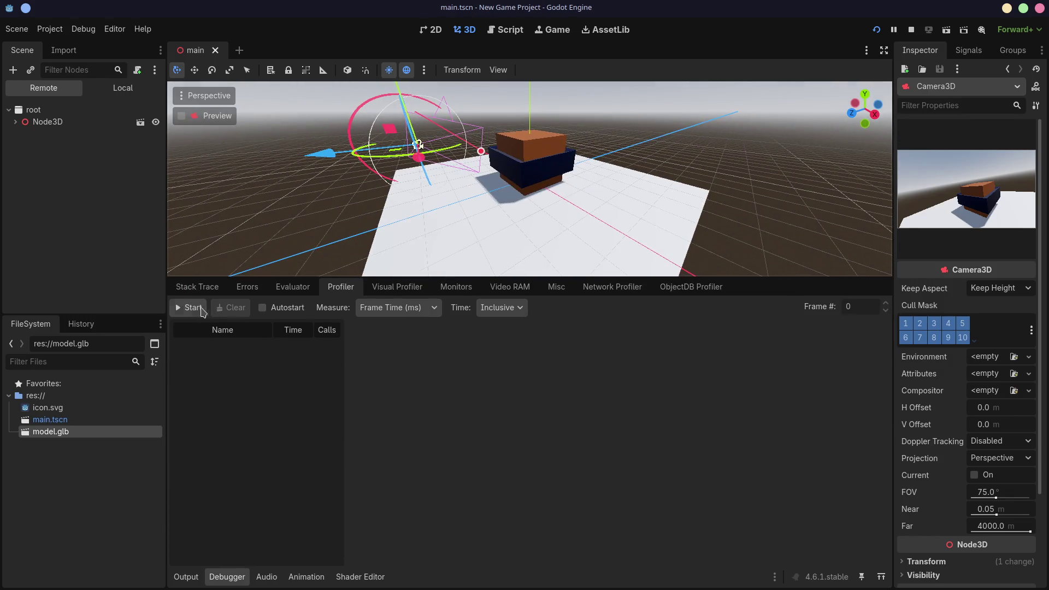
pyautogui.click(201, 309)
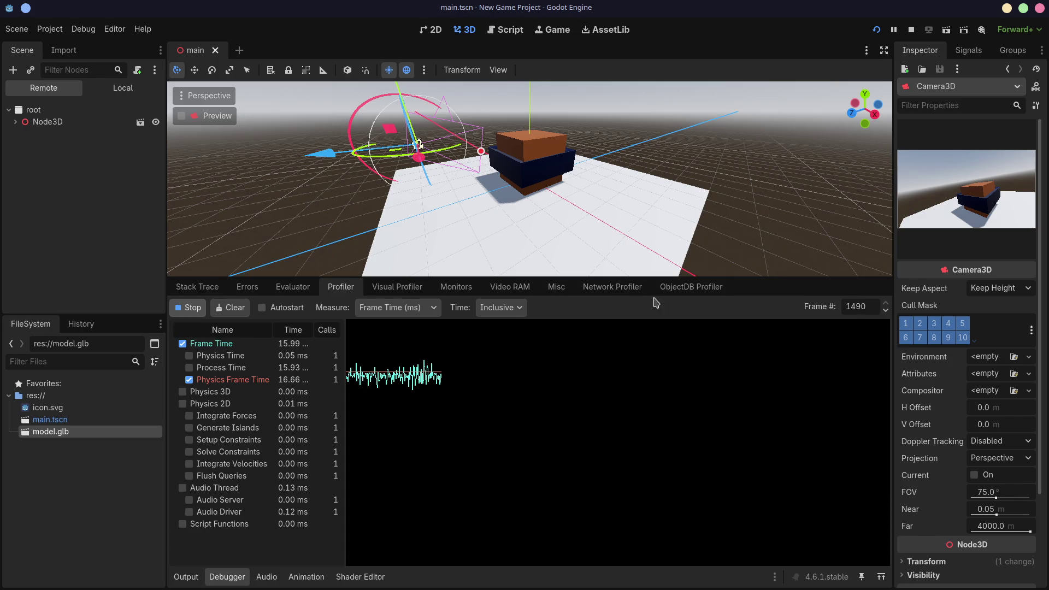
pyautogui.click(678, 290)
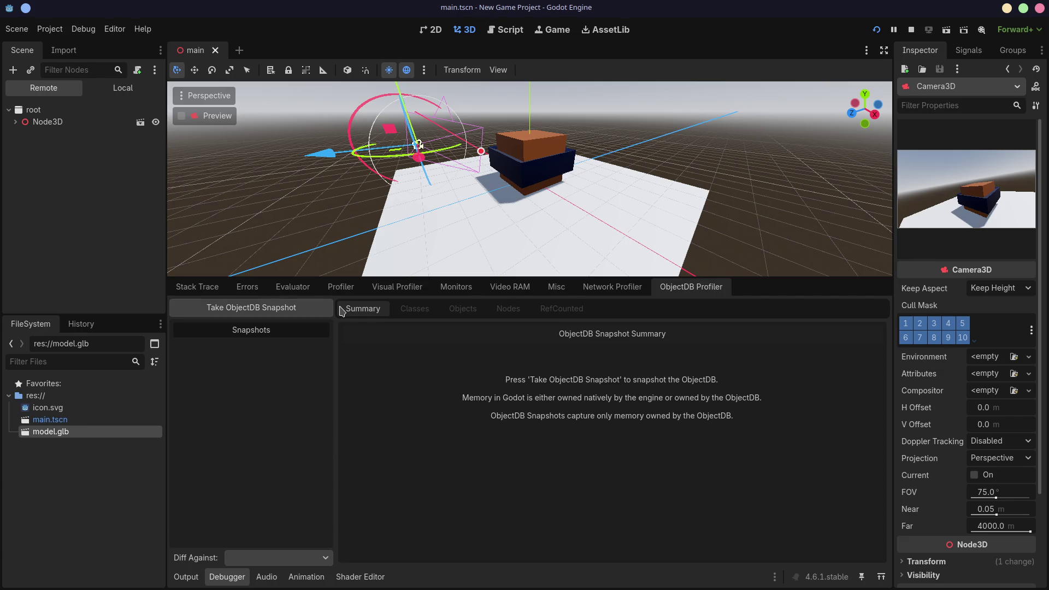
pyautogui.click(615, 288)
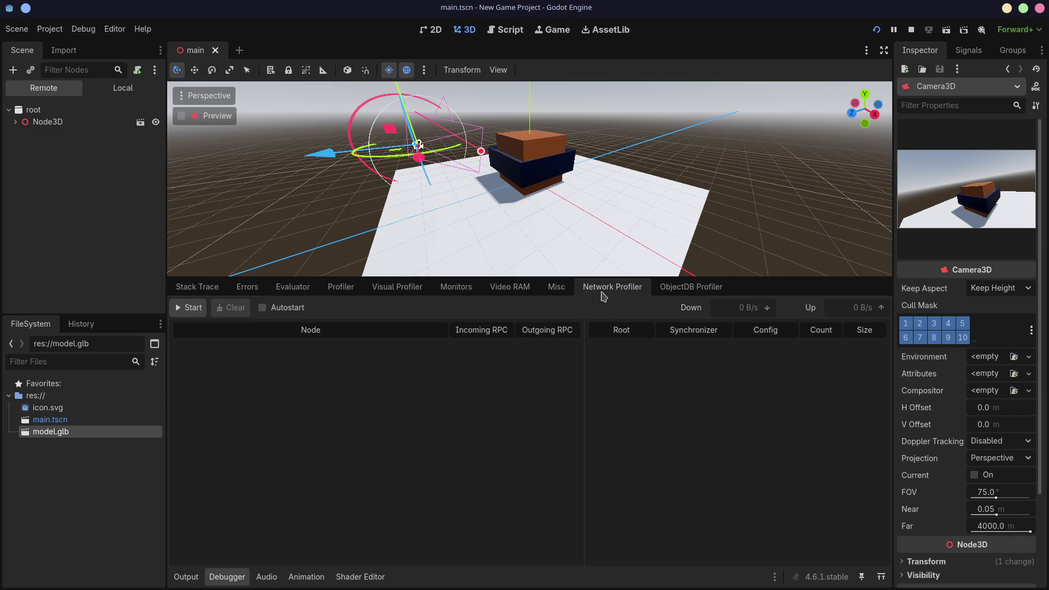
pyautogui.click(568, 290)
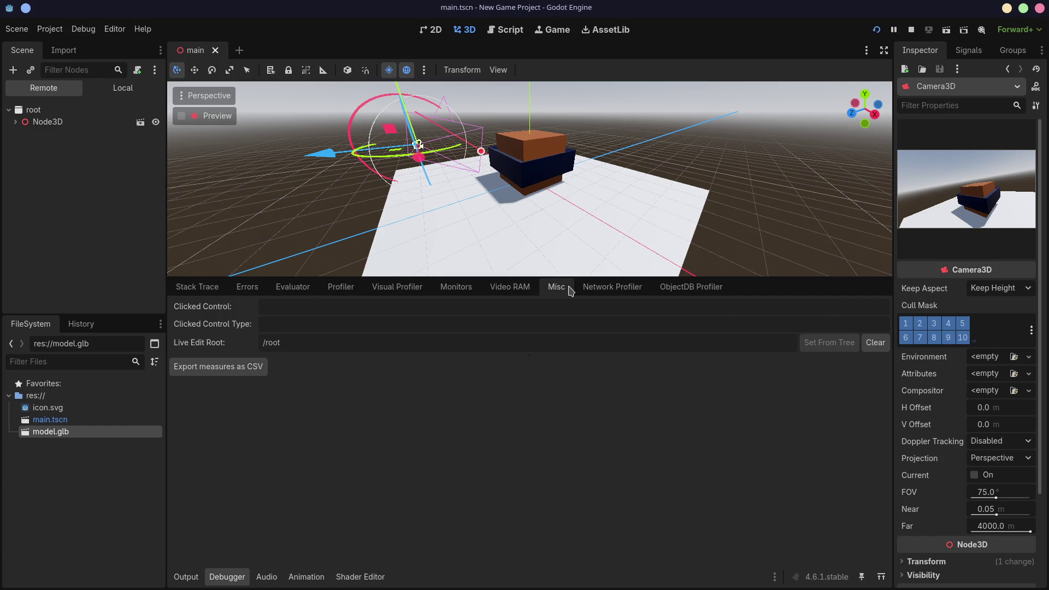
# Step: Graph the Total Draw Calls monitor in the Debugger's Monitors tab
pyautogui.click(522, 290)
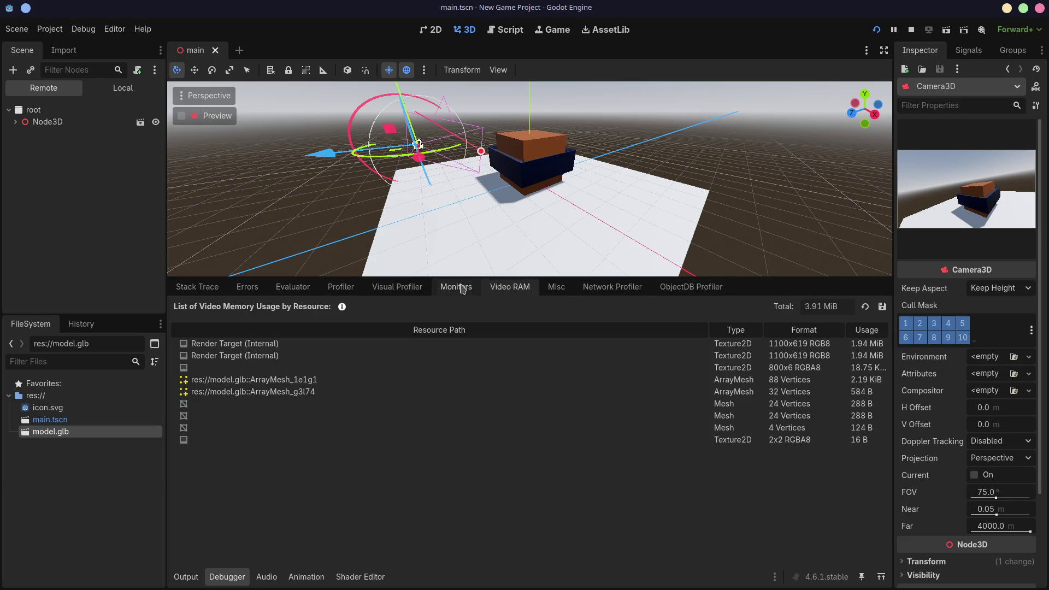
pyautogui.click(463, 288)
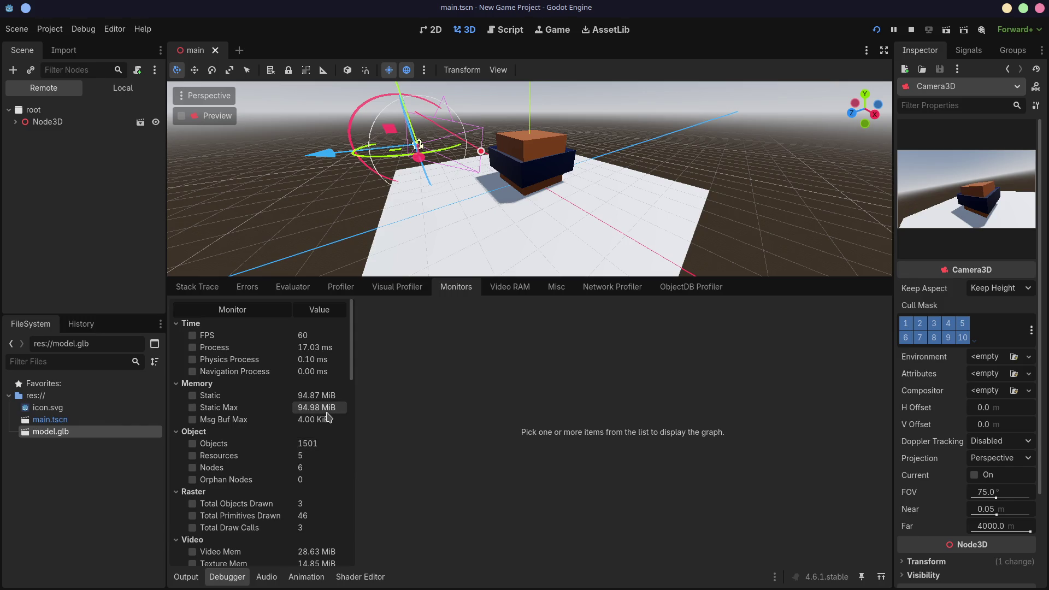
pyautogui.scroll(-4, 328, 418)
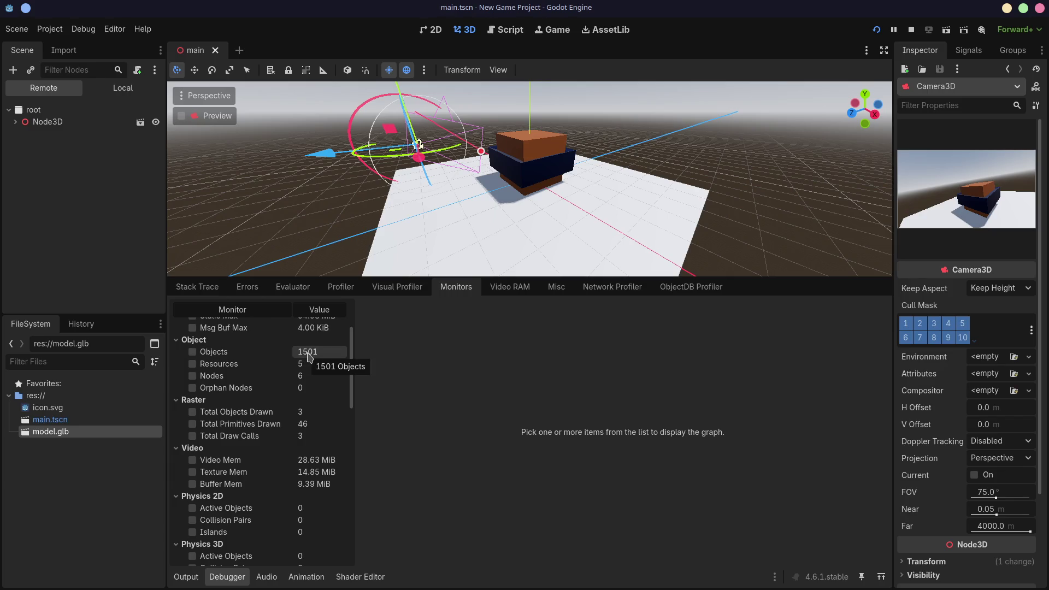
pyautogui.scroll(3, 309, 357)
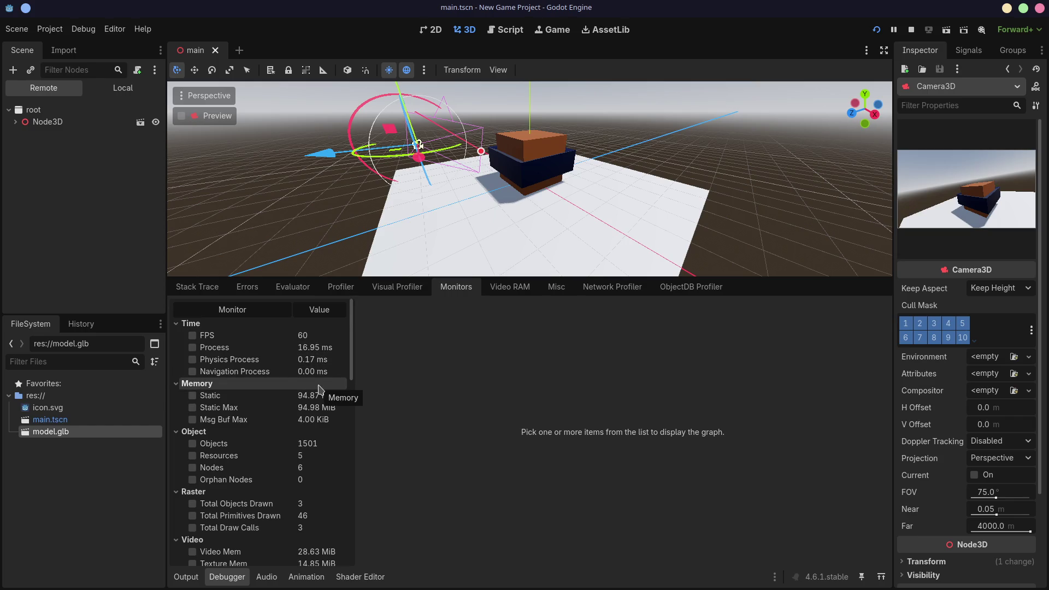
pyautogui.scroll(-3, 319, 389)
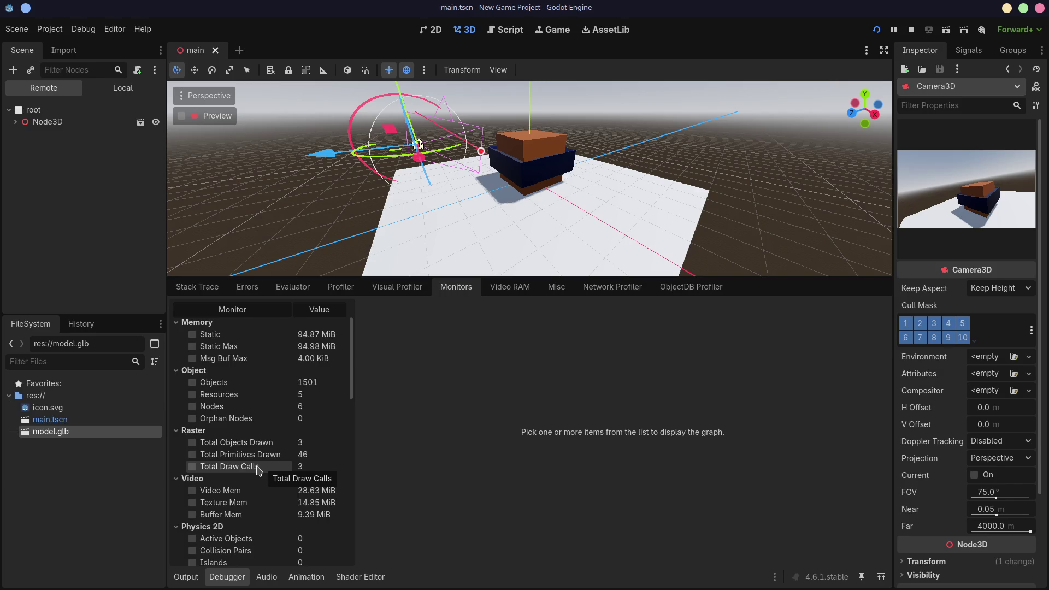
pyautogui.click(193, 467)
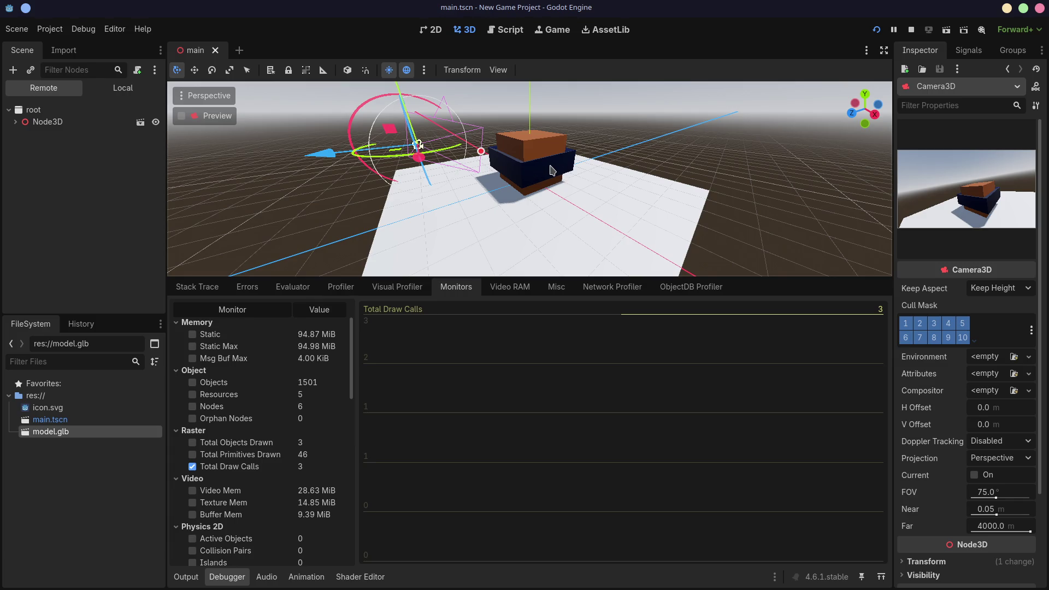
# Step: Return to the Local scene tree and shift the model to the left
pyautogui.click(123, 87)
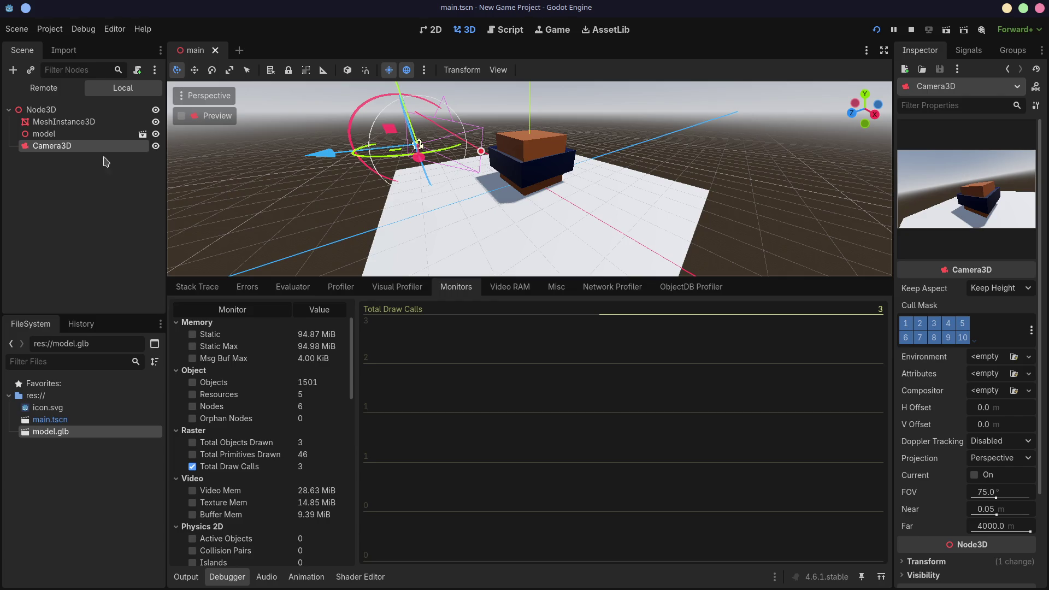
pyautogui.click(522, 169)
pyautogui.moveTo(538, 218); pyautogui.dragTo(519, 211, button='middle')
# Step: Duplicate the model as model2, place it right of the original, and stop the game
pyautogui.moveTo(514, 164); pyautogui.dragTo(476, 164)
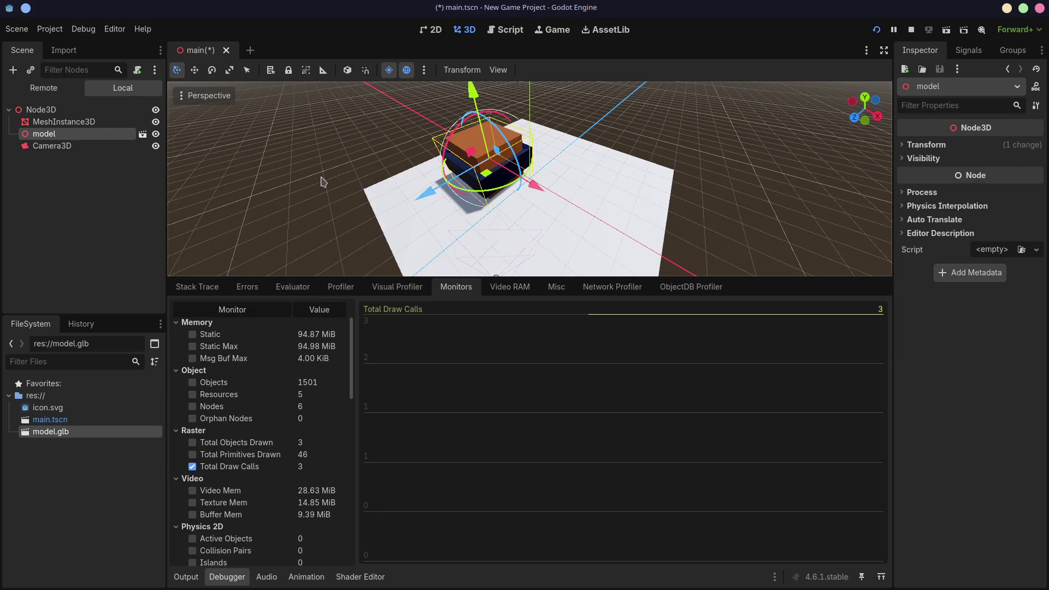
pyautogui.hotkey('ctrl', 'd')
pyautogui.moveTo(485, 173)
pyautogui.mouseDown()
pyautogui.moveTo(613, 183)
pyautogui.moveTo(599, 177)
pyautogui.mouseUp()
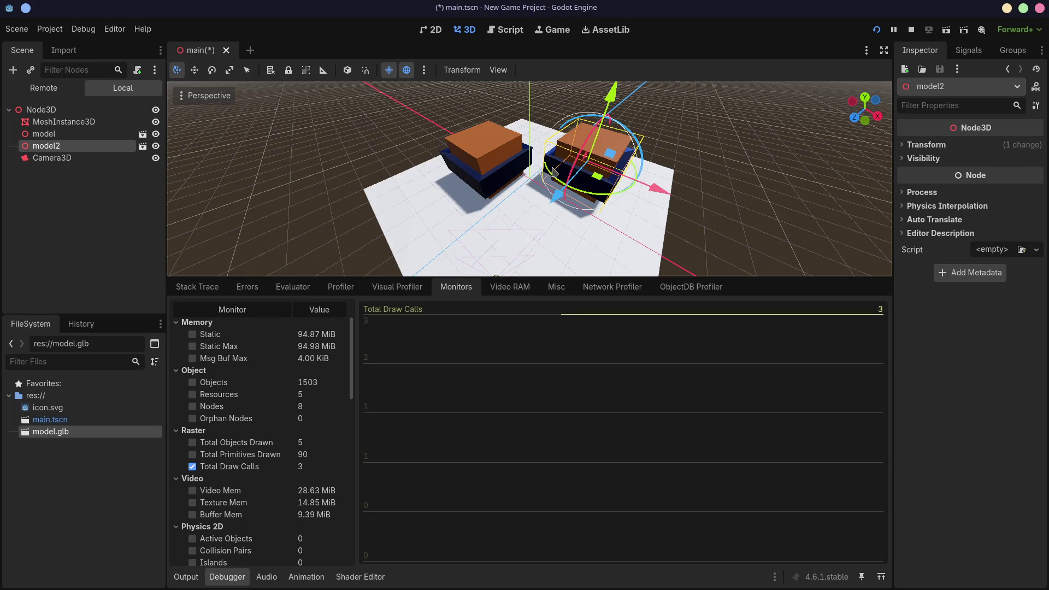
pyautogui.click(909, 30)
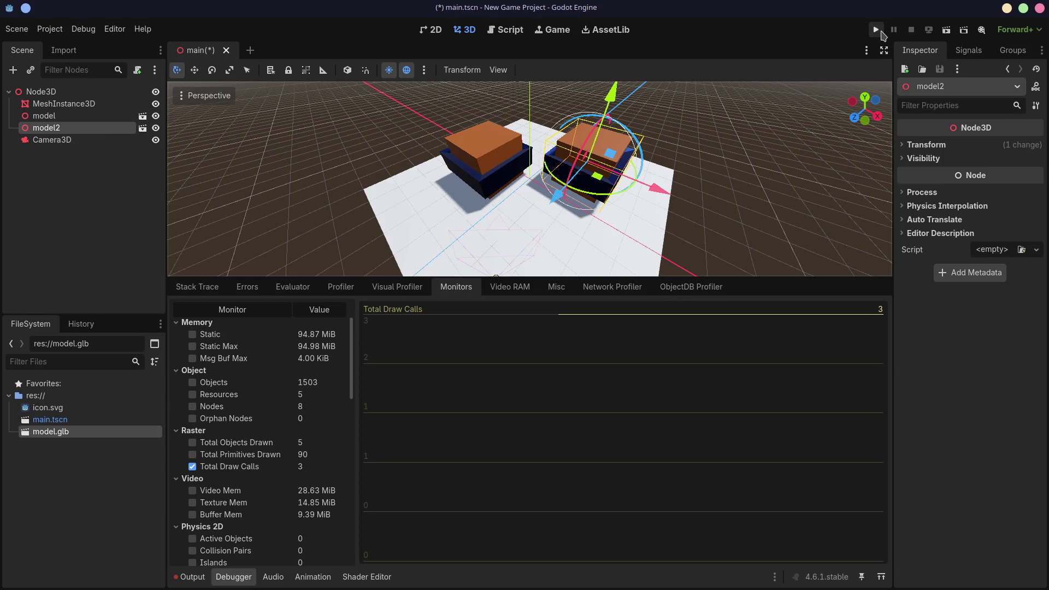
# Step: Rerun the game with both models and toggle the Total Draw Calls graph, ending hidden
pyautogui.click(876, 30)
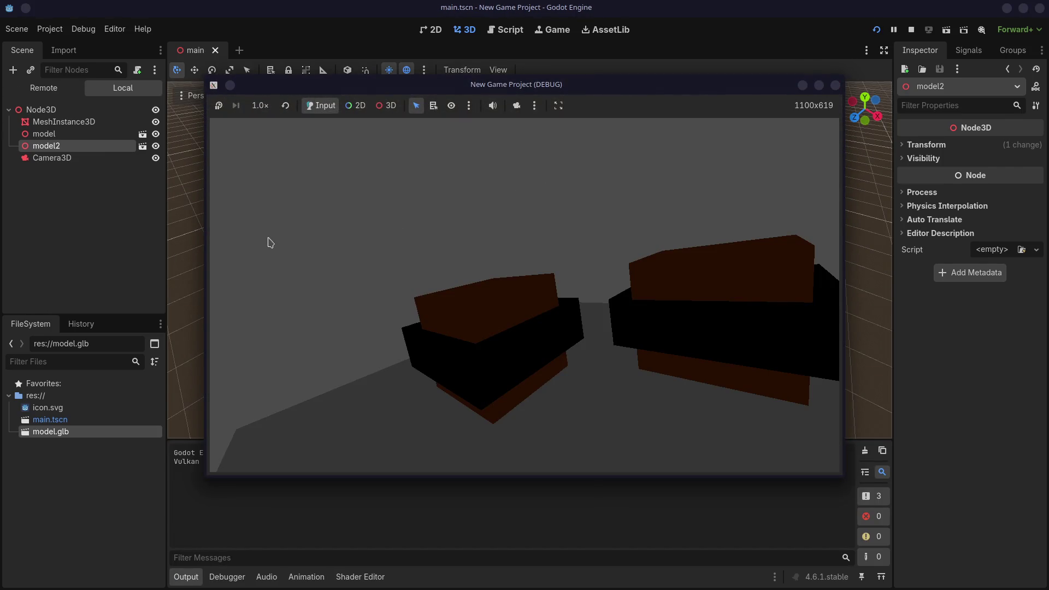
pyautogui.click(86, 244)
pyautogui.click(306, 577)
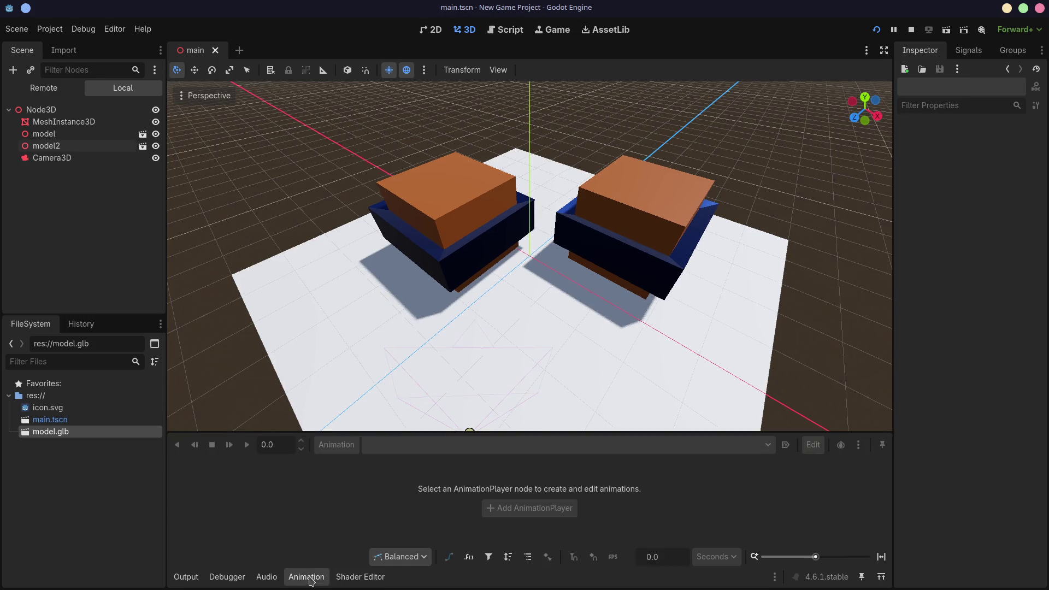
pyautogui.click(227, 577)
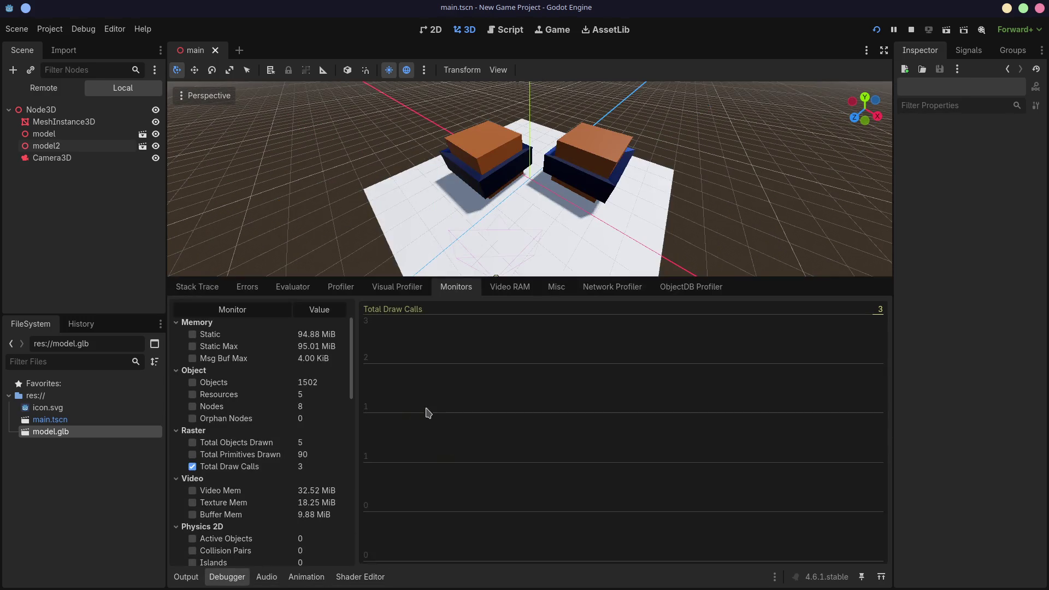
pyautogui.scroll(-2, 285, 426)
pyautogui.click(192, 437)
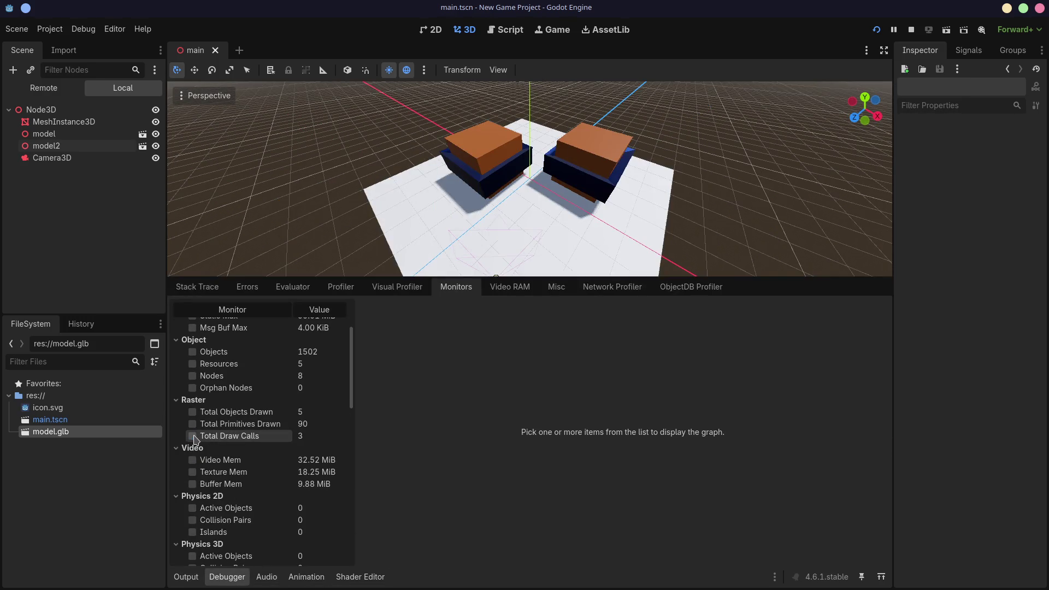
pyautogui.click(193, 436)
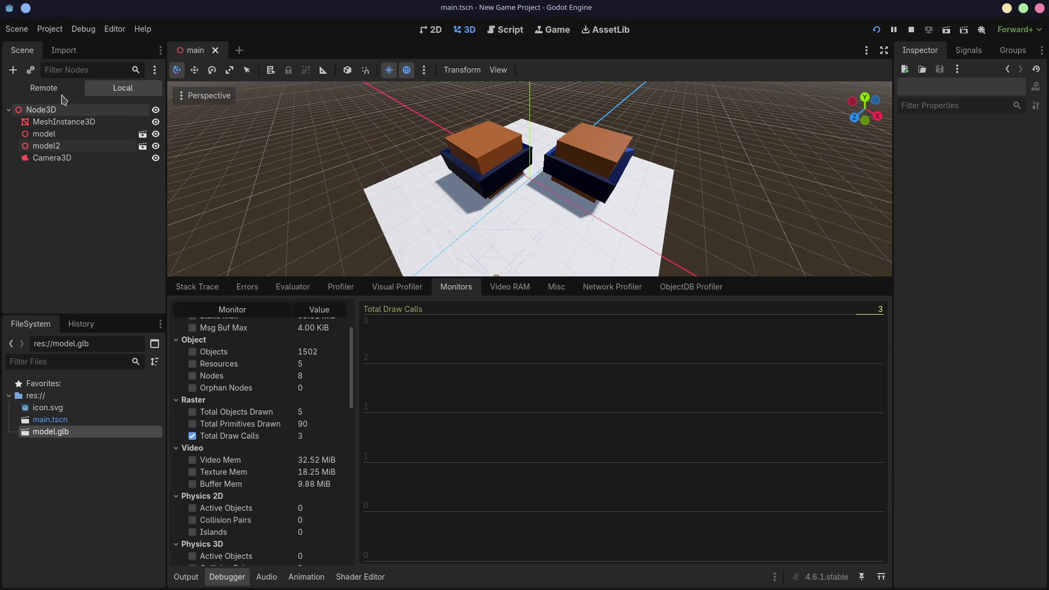
pyautogui.click(192, 436)
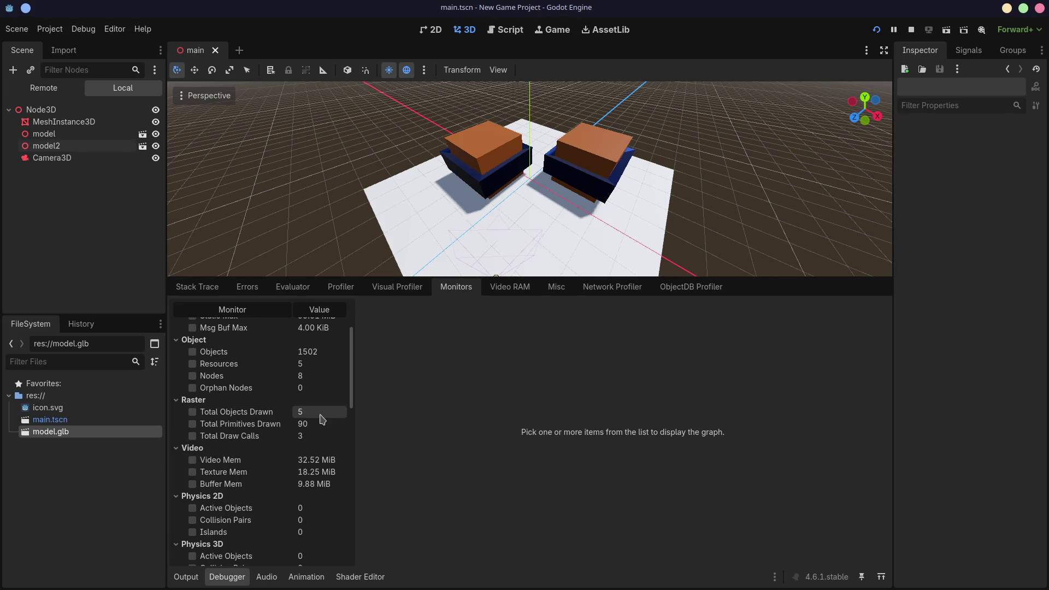
pyautogui.moveTo(577, 270); pyautogui.dragTo(514, 197, button='middle')
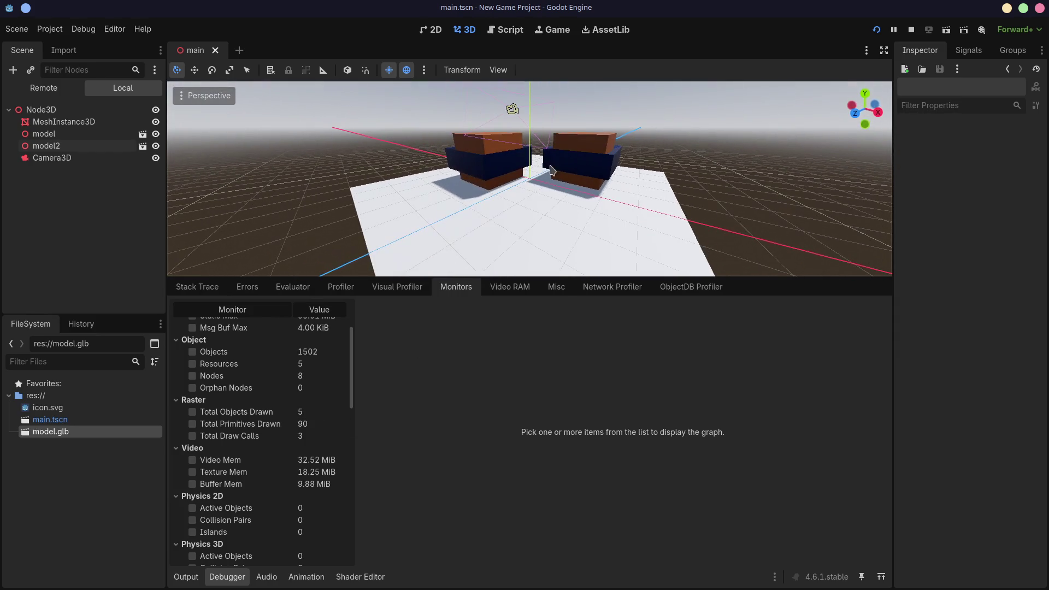
# Step: Select the left model, scroll through the remaining monitors, then switch to Blender's model.blend
pyautogui.click(491, 168)
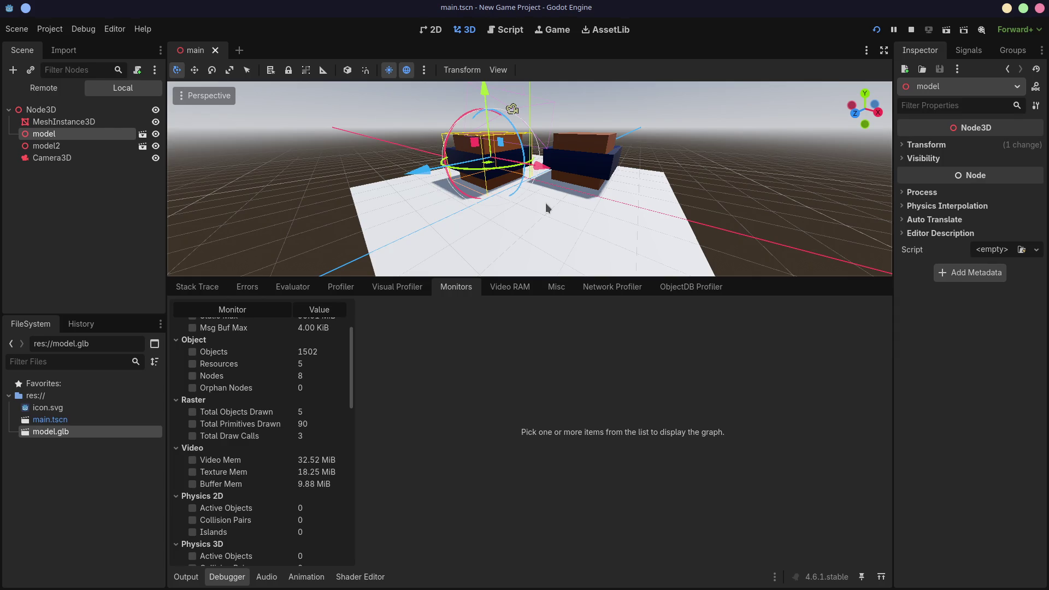
pyautogui.scroll(-3, 334, 463)
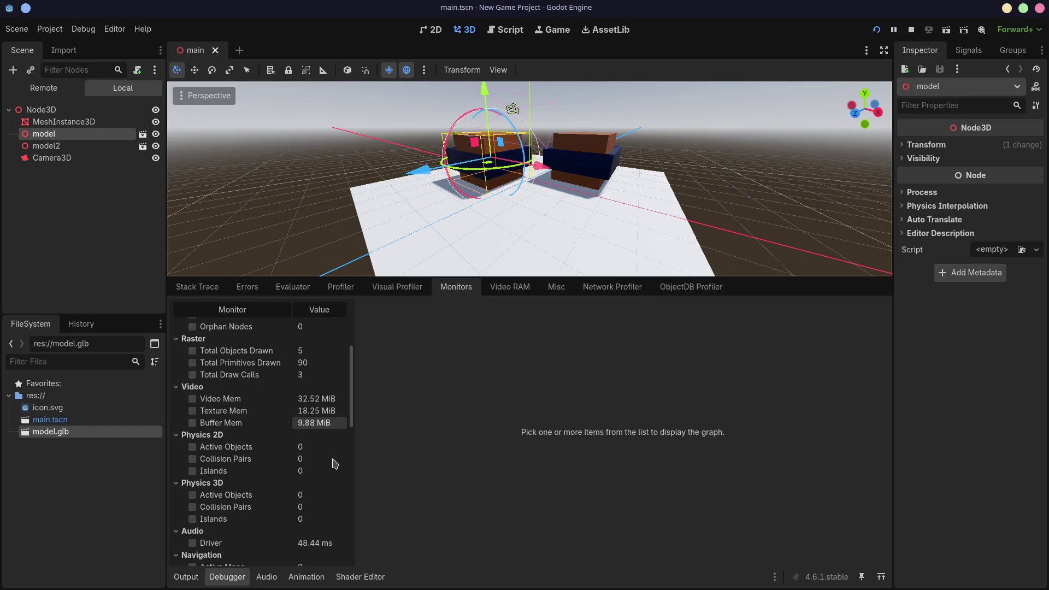
pyautogui.scroll(-9, 334, 464)
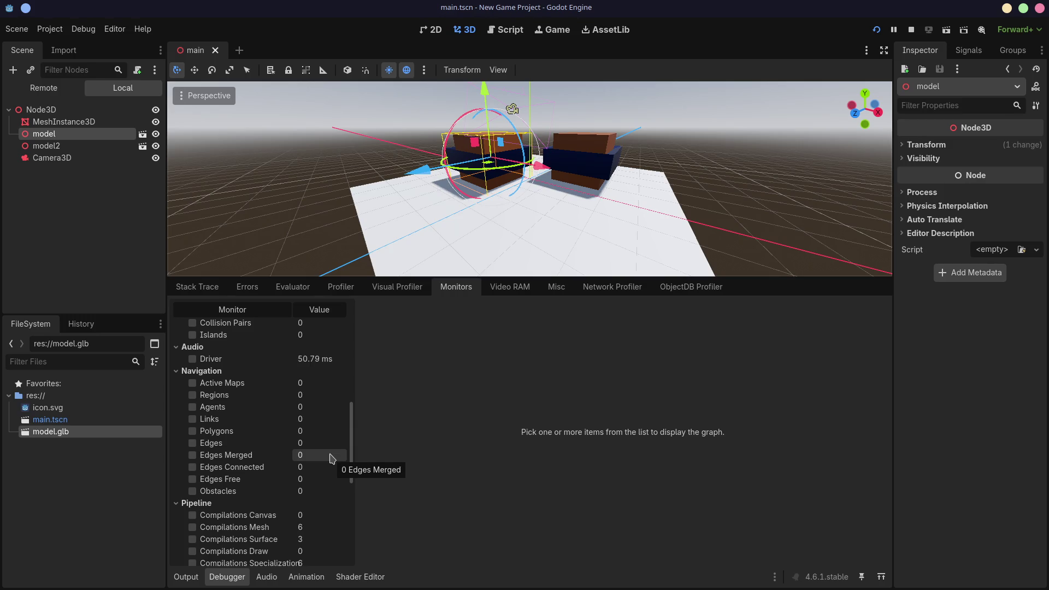
pyautogui.hotkey('alt', 'Tab')
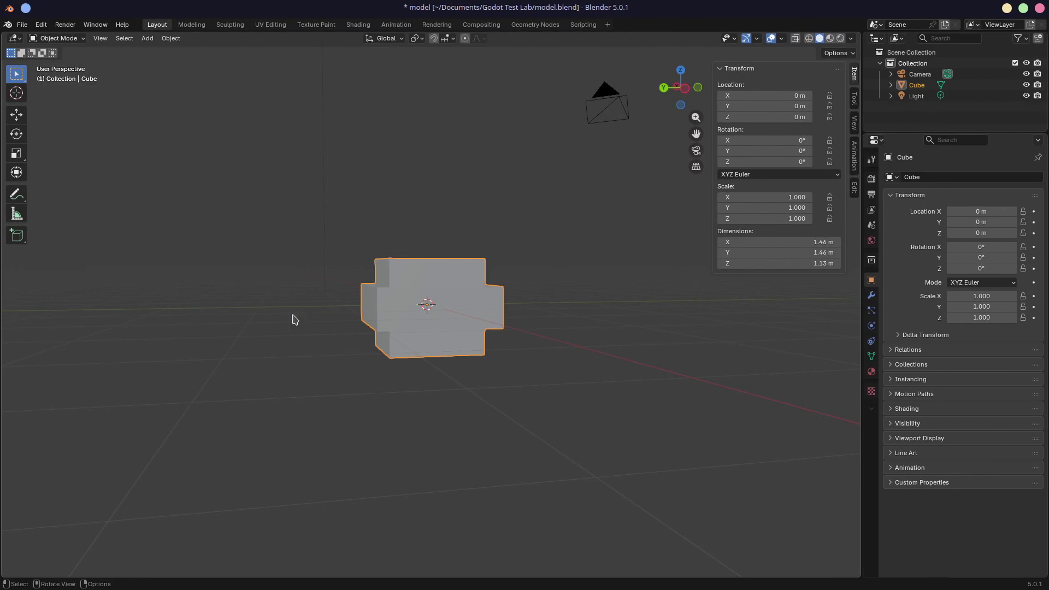
# Step: Switch Blender's model.blend to the Texture Paint workspace
pyautogui.click(316, 24)
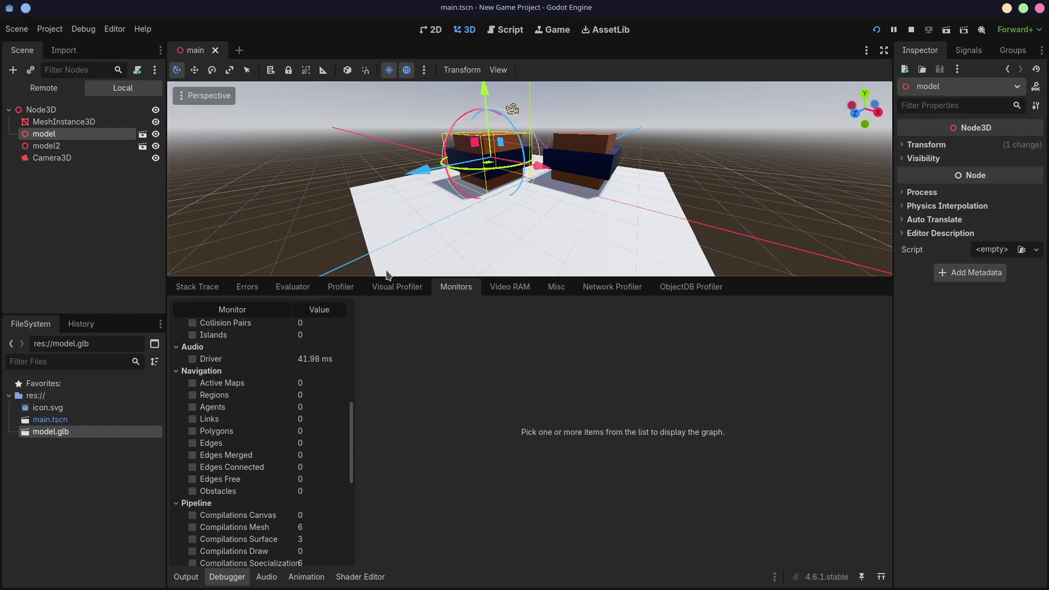
# Step: Orbit the viewport around model and model2 with the Monitors list scrolled to the top, then return to Blender
pyautogui.moveTo(408, 206); pyautogui.dragTo(603, 223, button='middle')
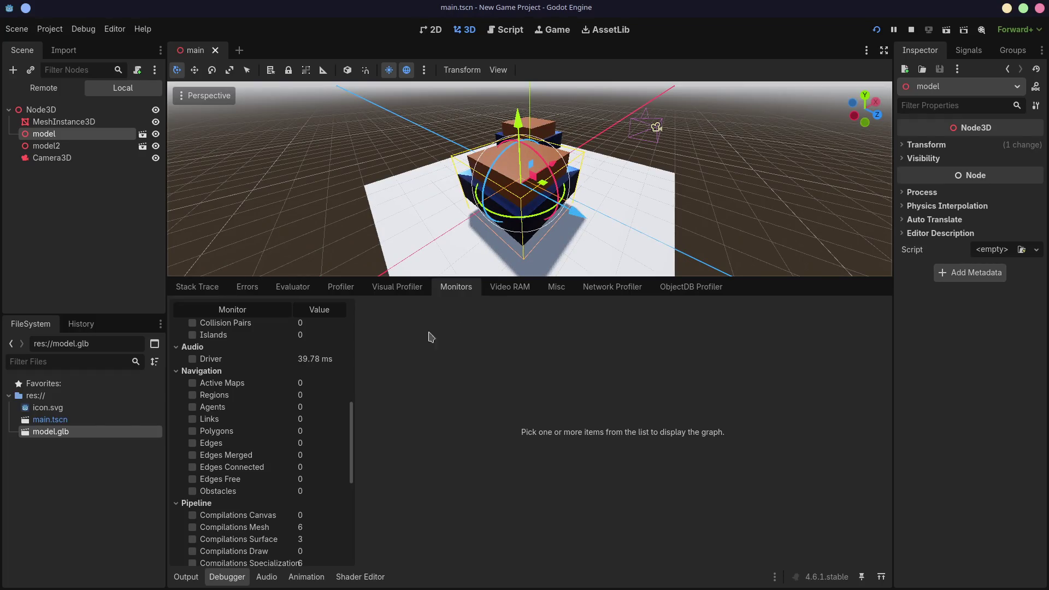
pyautogui.scroll(3, 306, 407)
pyautogui.scroll(12, 308, 411)
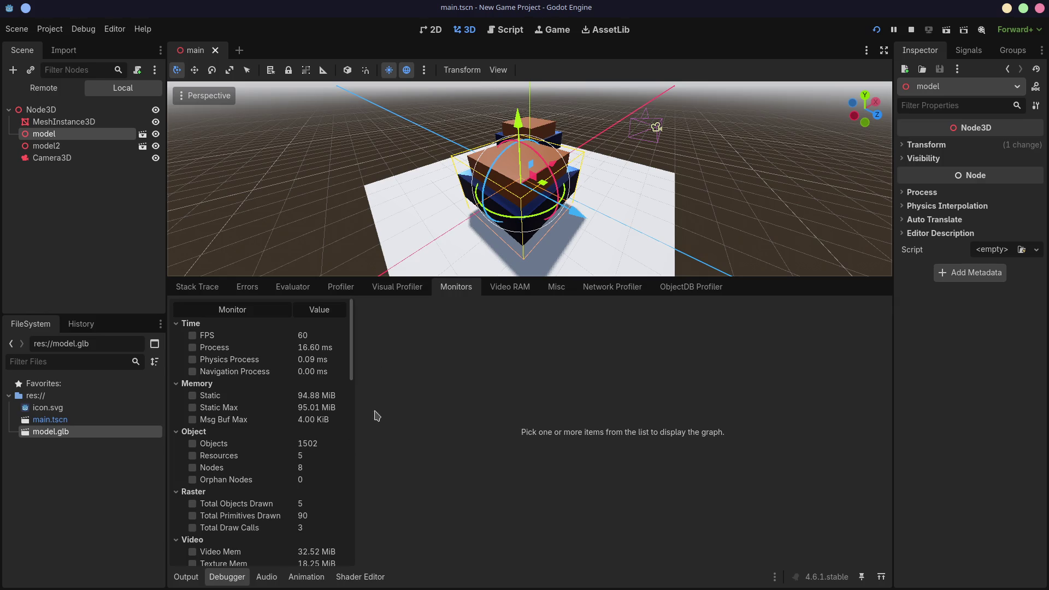
pyautogui.moveTo(580, 241); pyautogui.dragTo(645, 233, button='middle')
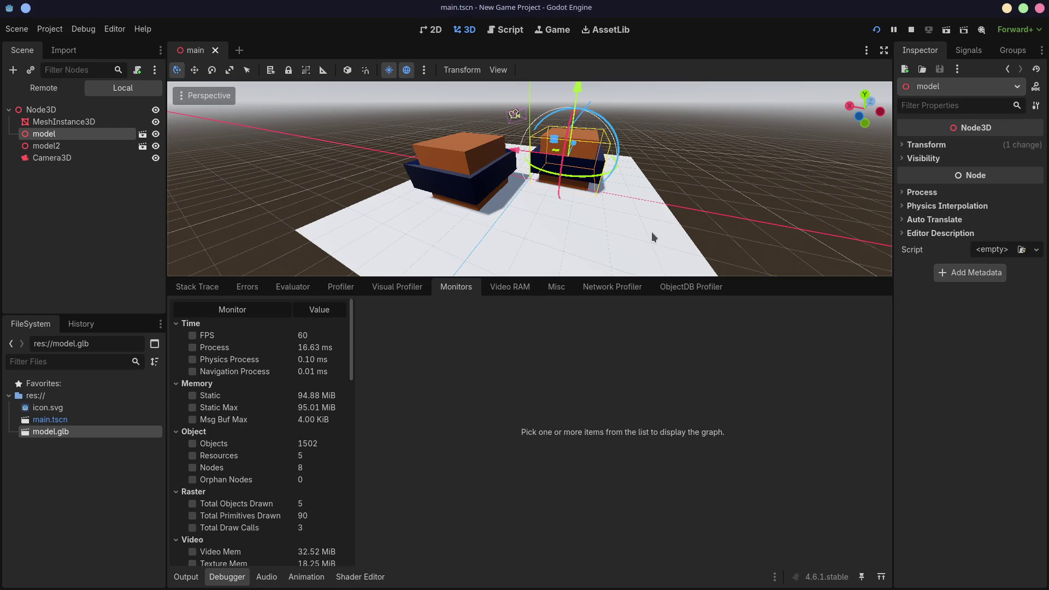
pyautogui.press('super+ctrl+Right')
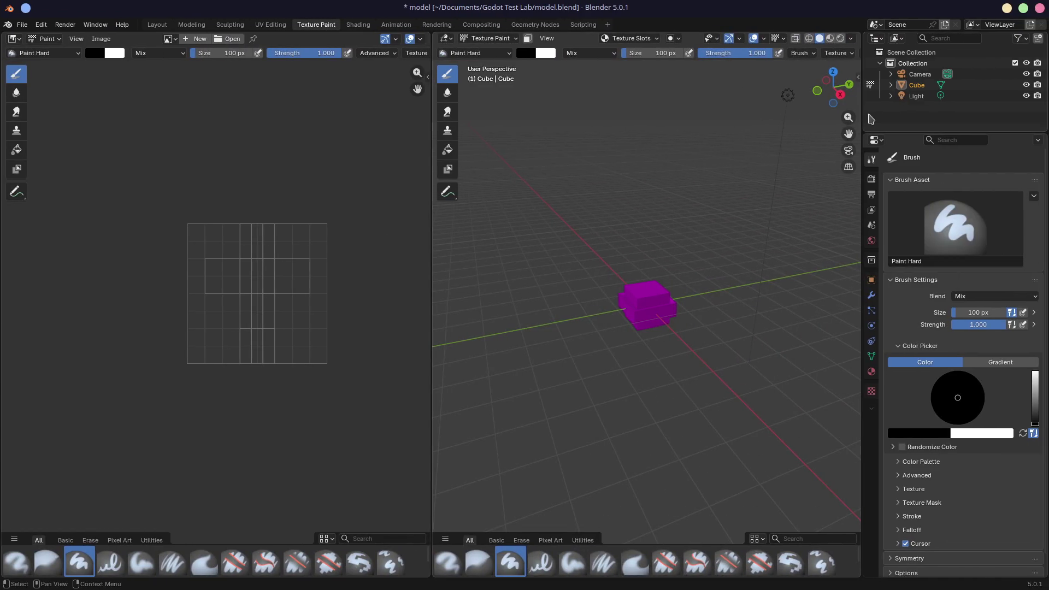
# Step: Rename the Cube object to Barrel in the Outliner
pyautogui.doubleClick(917, 85)
pyautogui.write('Barrel')
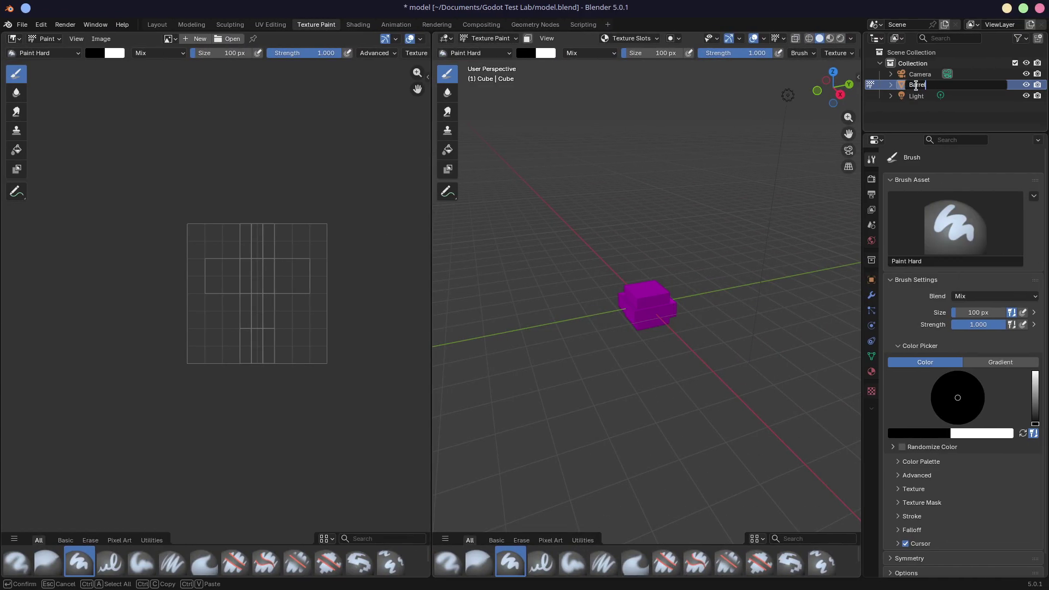
pyautogui.press('Return')
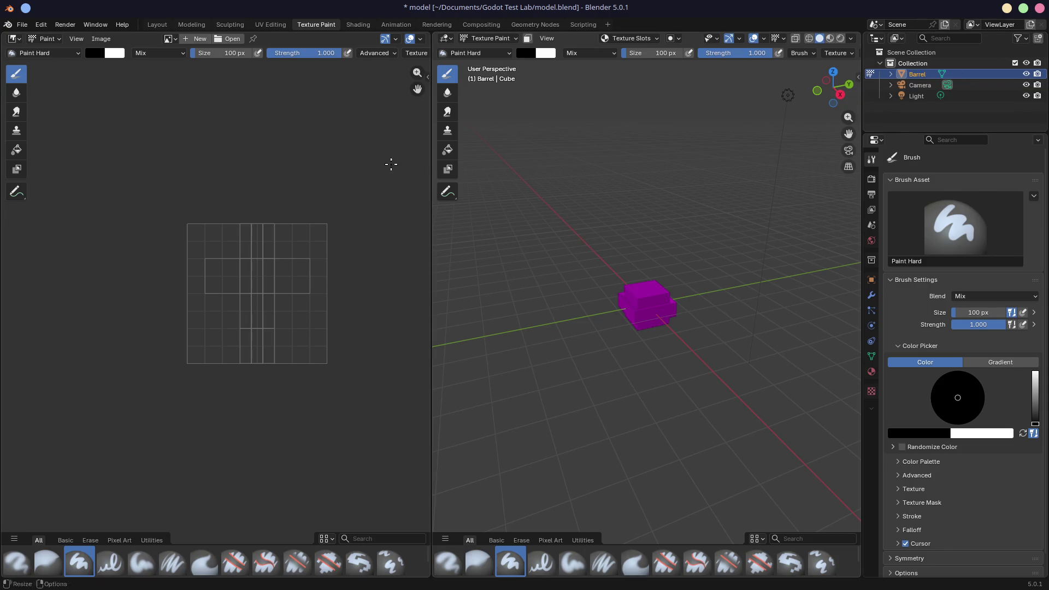
# Step: Back in the Layout workspace, select Barrel and duplicate it
pyautogui.click(157, 25)
pyautogui.moveTo(440, 205); pyautogui.dragTo(815, 246, button='middle')
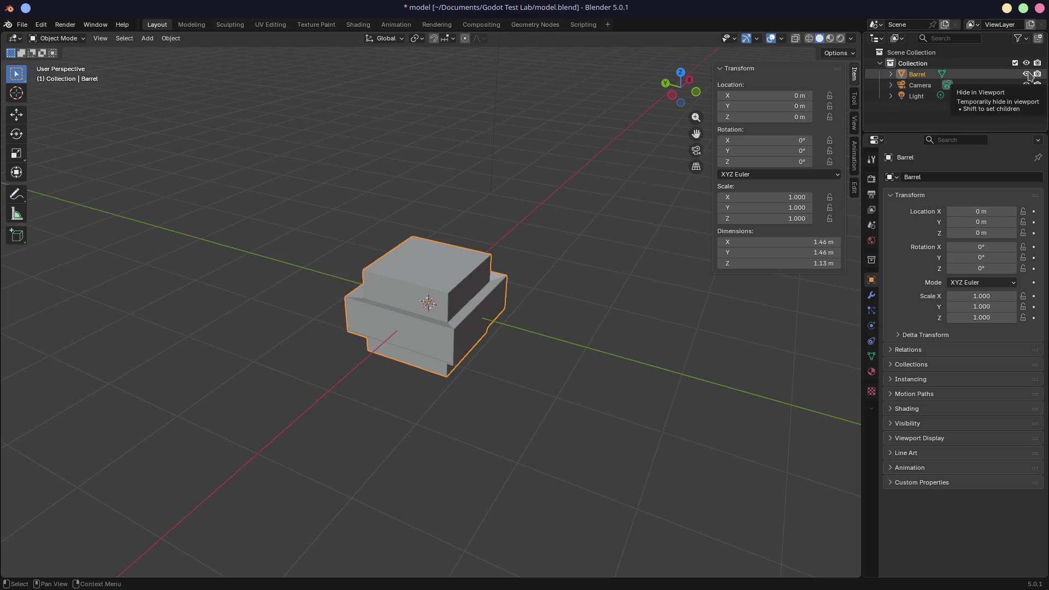
pyautogui.click(916, 76)
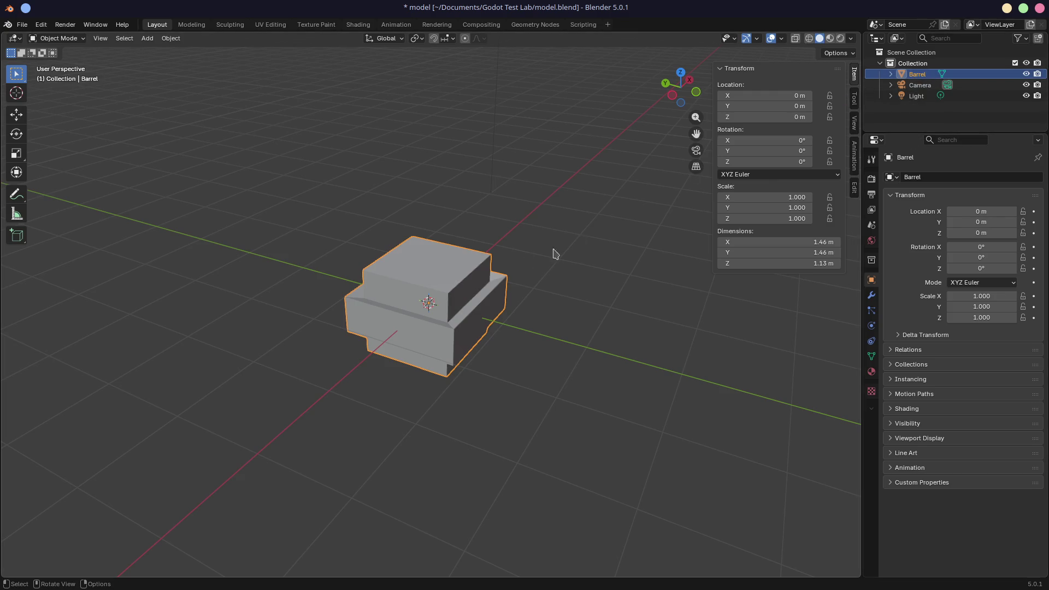
pyautogui.hotkey('shift', 'd')
# Step: Keep the duplicate in place, hide the original Barrel, and rename the copy LongBarrel
pyautogui.rightClick(482, 273)
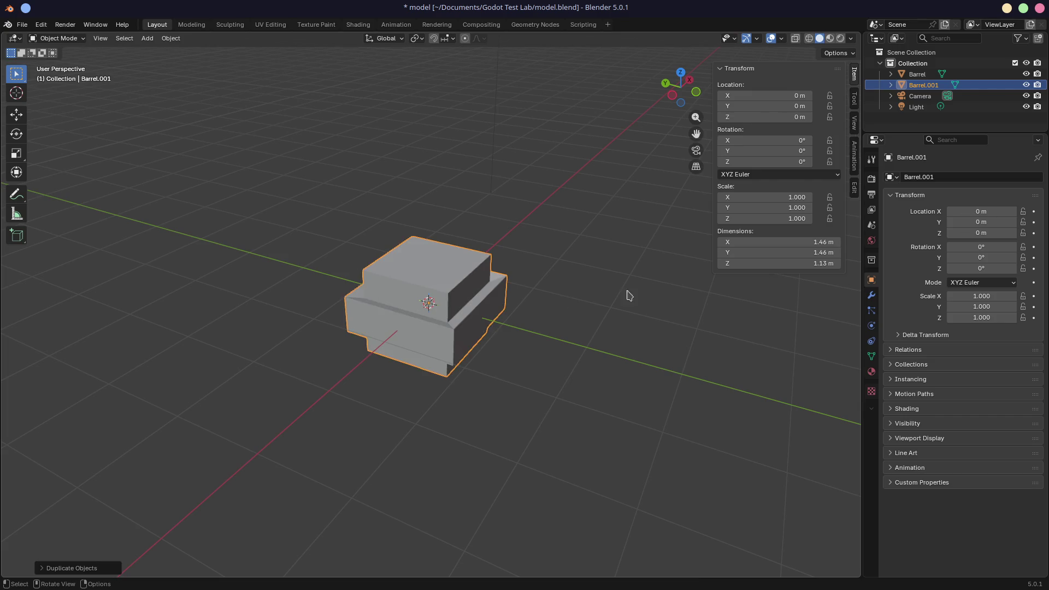
pyautogui.click(1028, 74)
pyautogui.doubleClick(921, 85)
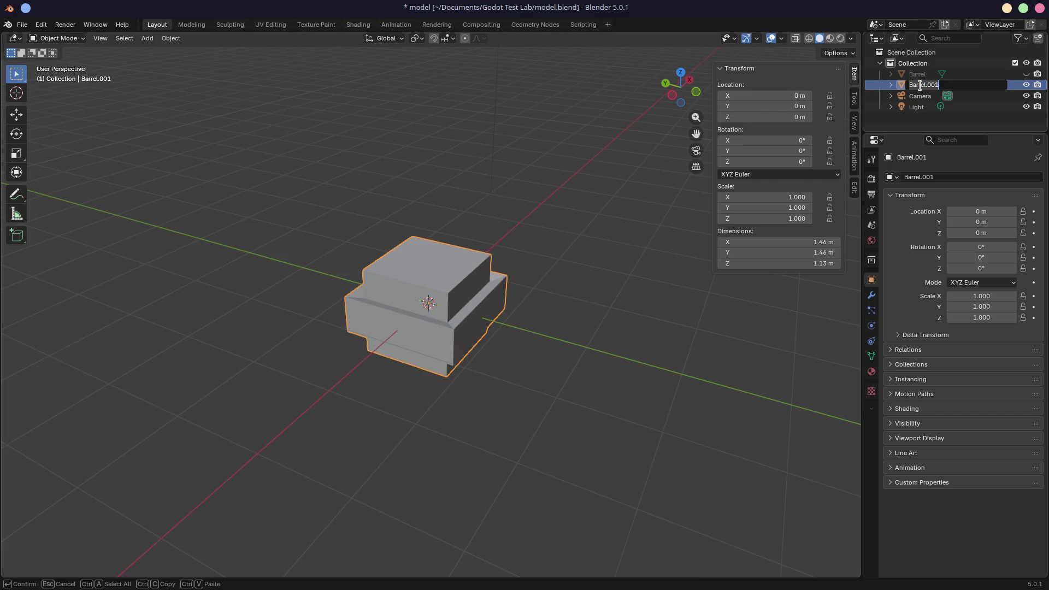
pyautogui.write('Long')
pyautogui.press('Return')
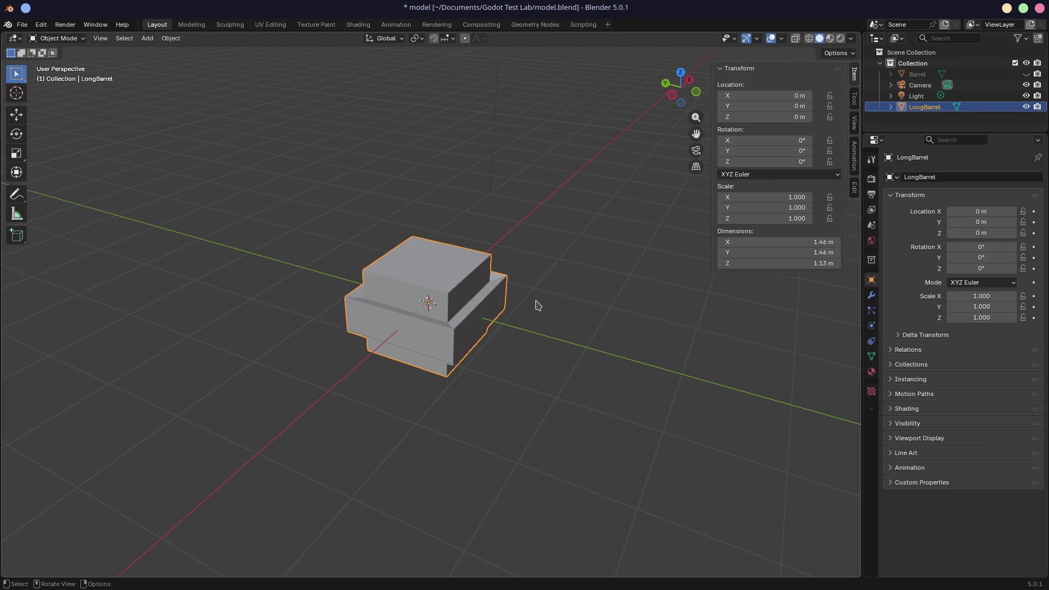
# Step: Scale LongBarrel's mesh by 2 along Z in Edit Mode and save model.blend
pyautogui.press('Tab')
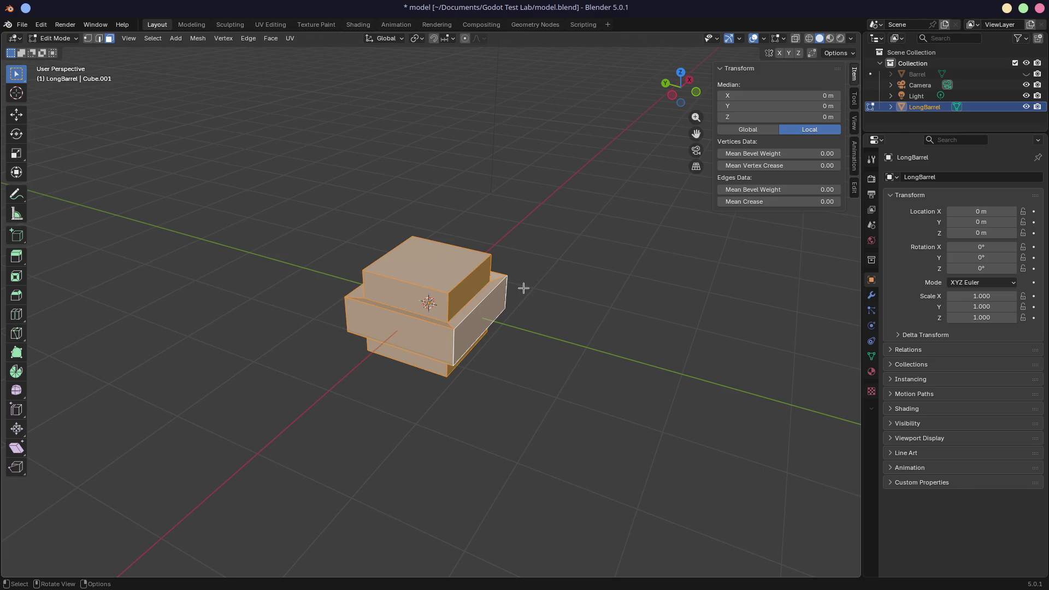
pyautogui.write('sz')
pyautogui.write('2')
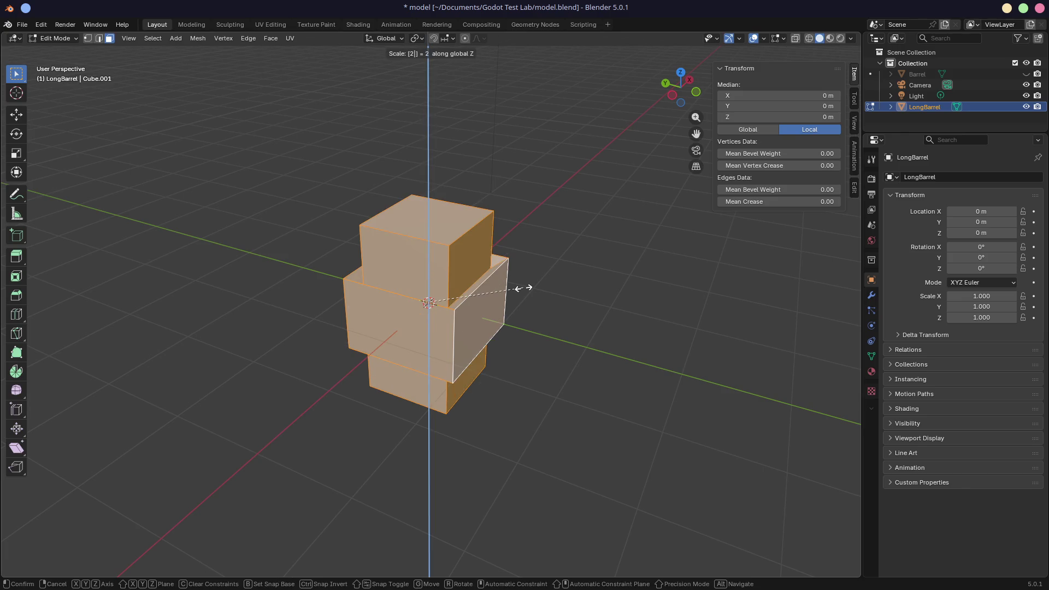
pyautogui.press('Return')
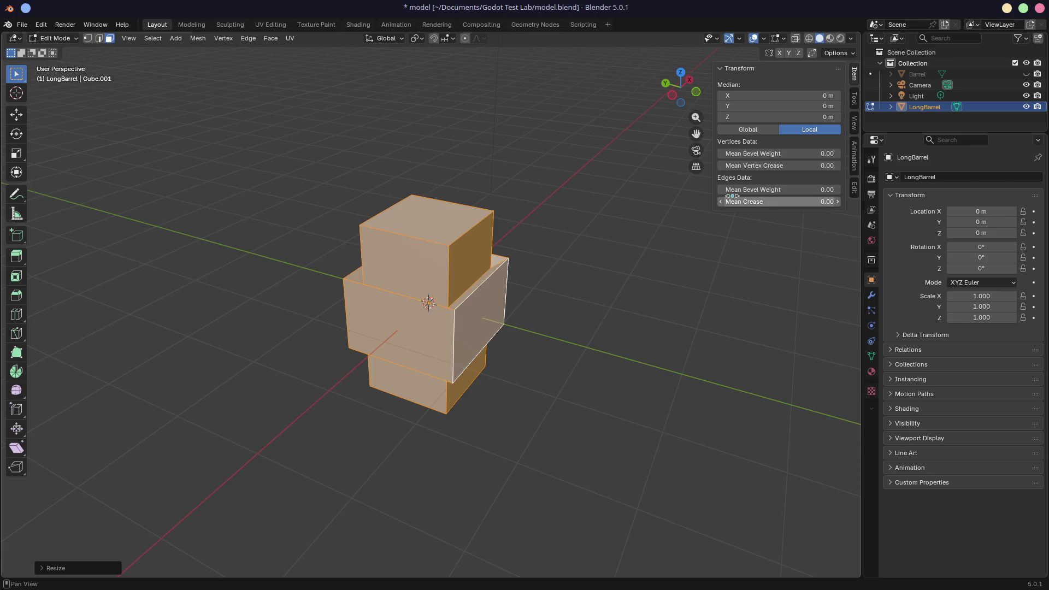
pyautogui.hotkey('ctrl', 's')
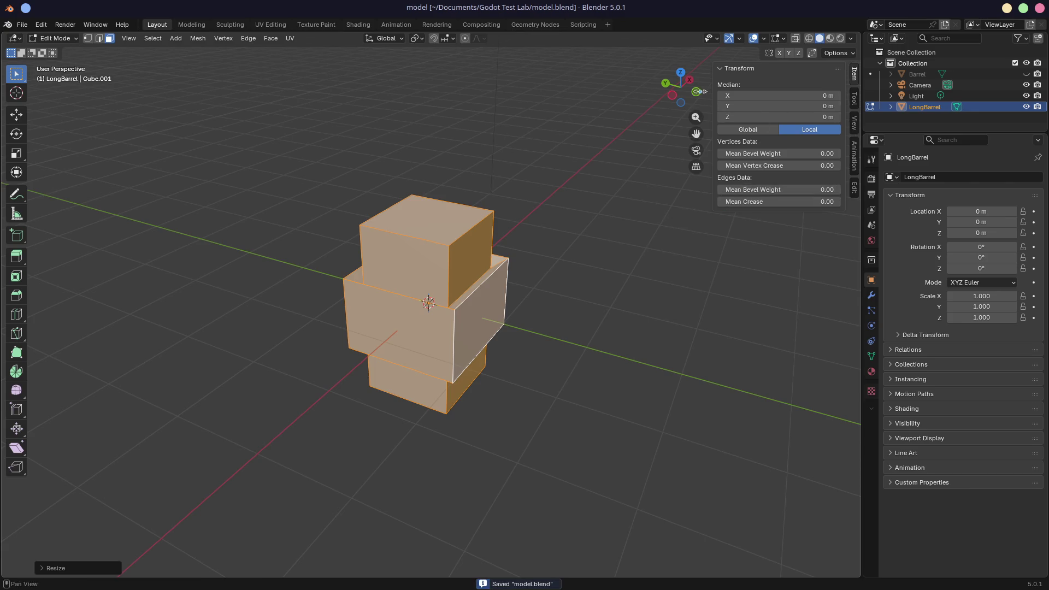
# Step: Preview LongBarrel with material shading from several angles, back in Object Mode
pyautogui.click(831, 38)
pyautogui.moveTo(470, 262)
pyautogui.mouseDown(button='middle')
pyautogui.moveTo(537, 278)
pyautogui.moveTo(636, 202)
pyautogui.mouseUp(button='middle')
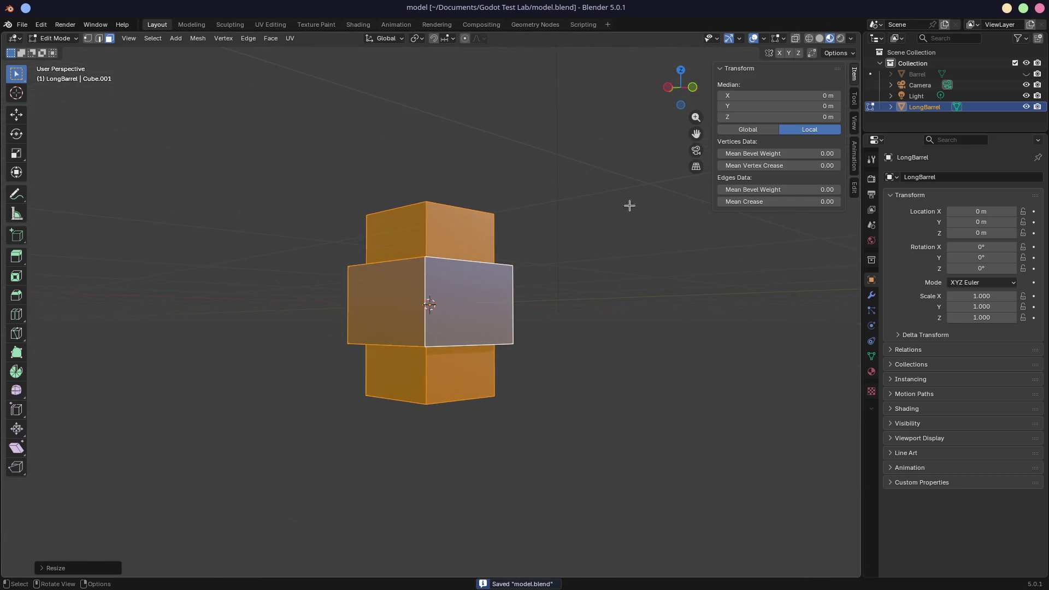
pyautogui.press('Tab')
pyautogui.moveTo(415, 207)
pyautogui.mouseDown(button='middle')
pyautogui.moveTo(487, 150)
pyautogui.moveTo(592, 231)
pyautogui.moveTo(602, 271)
pyautogui.mouseUp(button='middle')
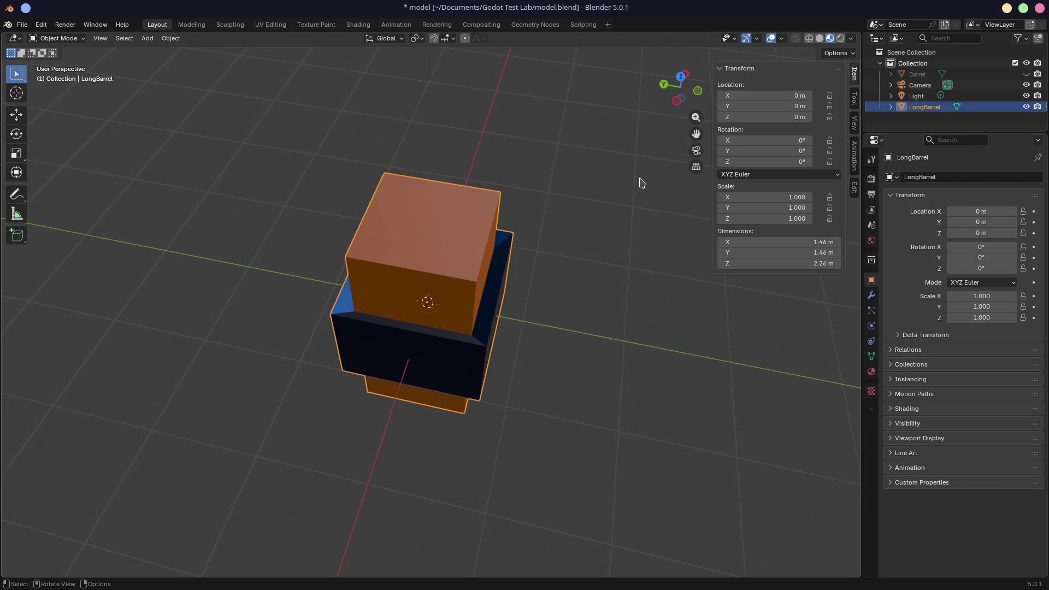
pyautogui.moveTo(612, 183)
pyautogui.mouseDown(button='middle')
pyautogui.moveTo(477, 154)
pyautogui.moveTo(541, 192)
pyautogui.mouseUp(button='middle')
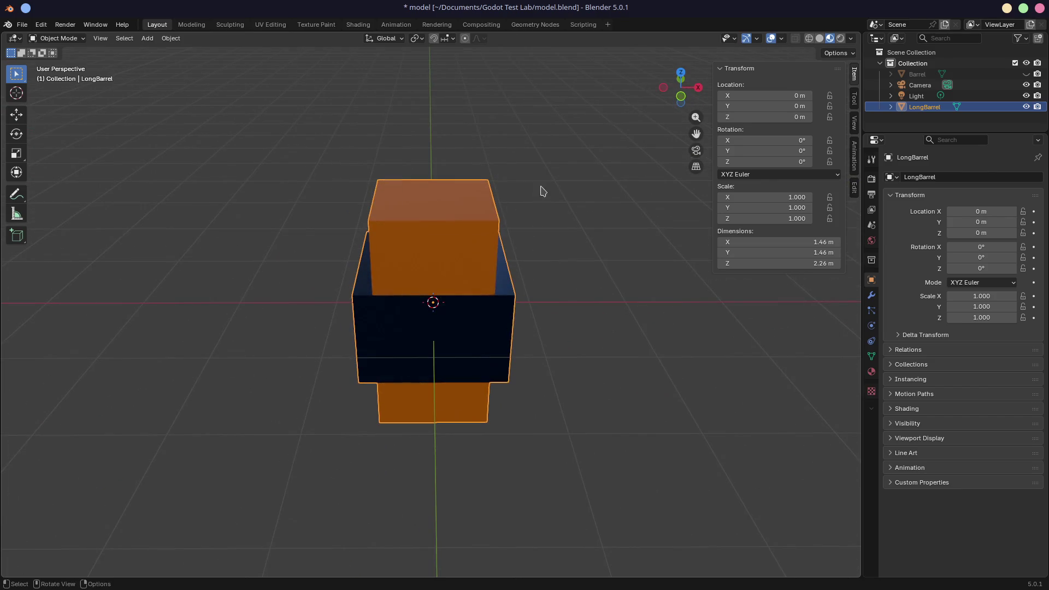
pyautogui.click(22, 25)
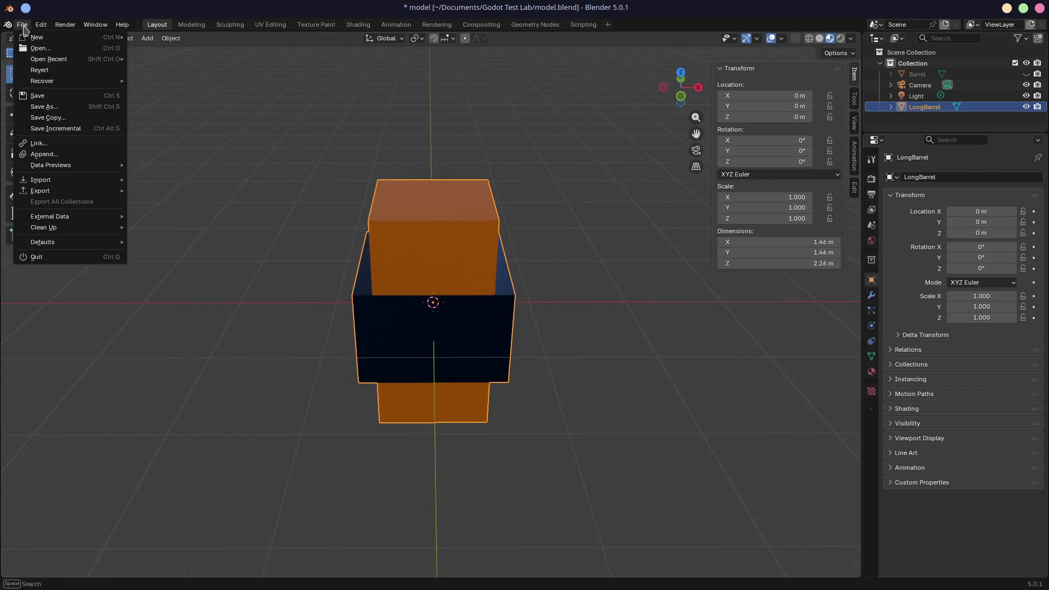
# Step: Export LongBarrel as glTF 2.0 with Include > Selected Objects ticked, naming the file longbarrel.glb
pyautogui.moveTo(61, 192)
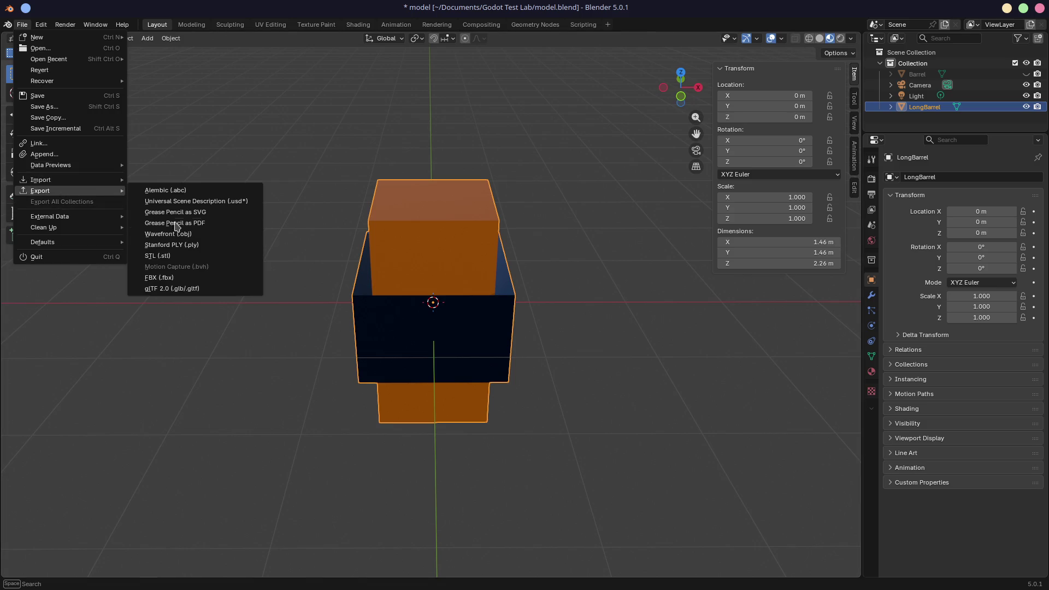
pyautogui.click(185, 288)
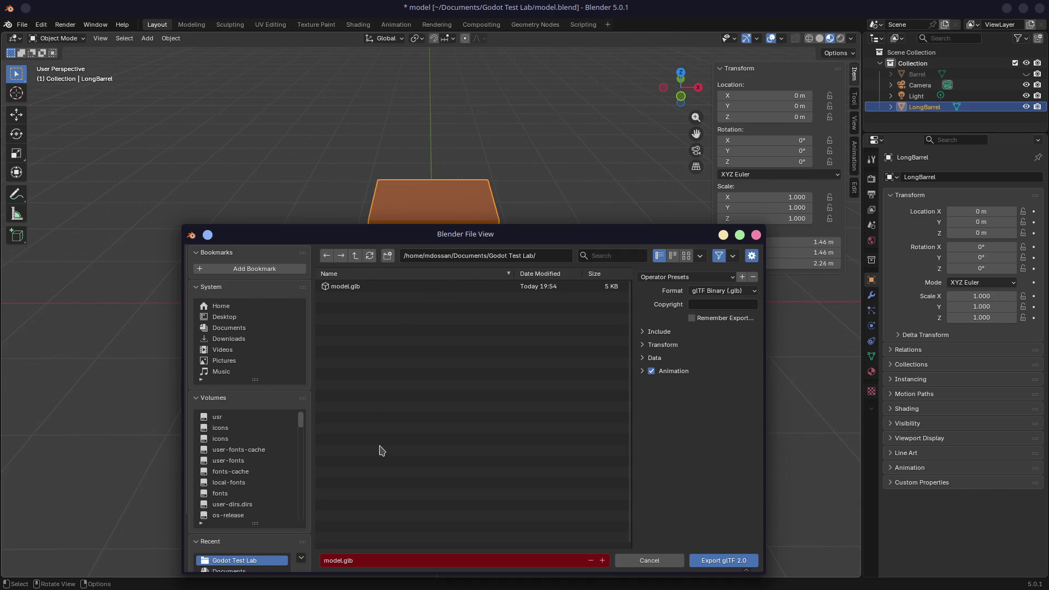
pyautogui.click(645, 333)
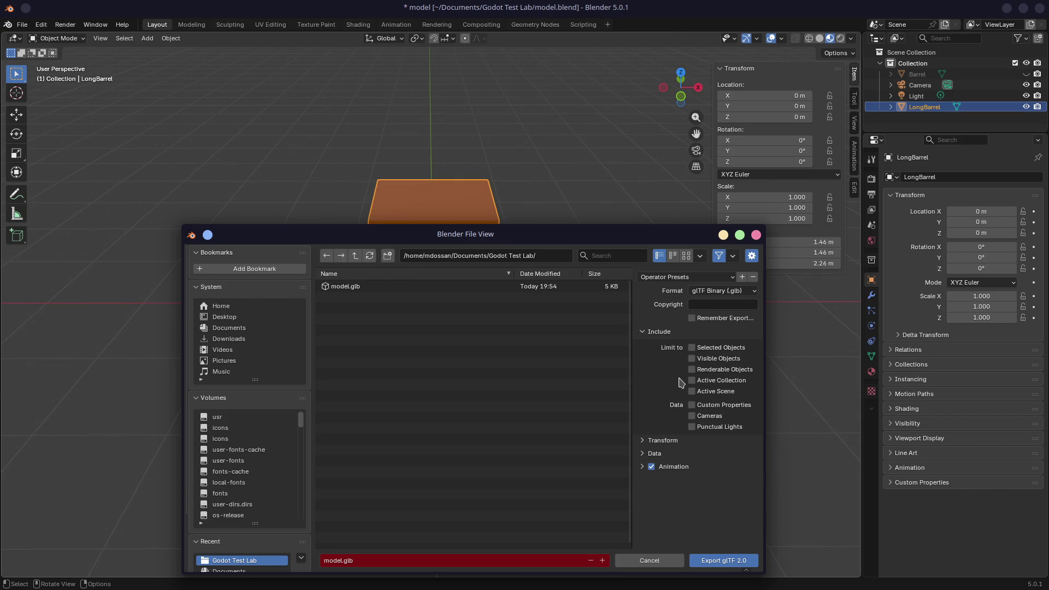
pyautogui.click(692, 349)
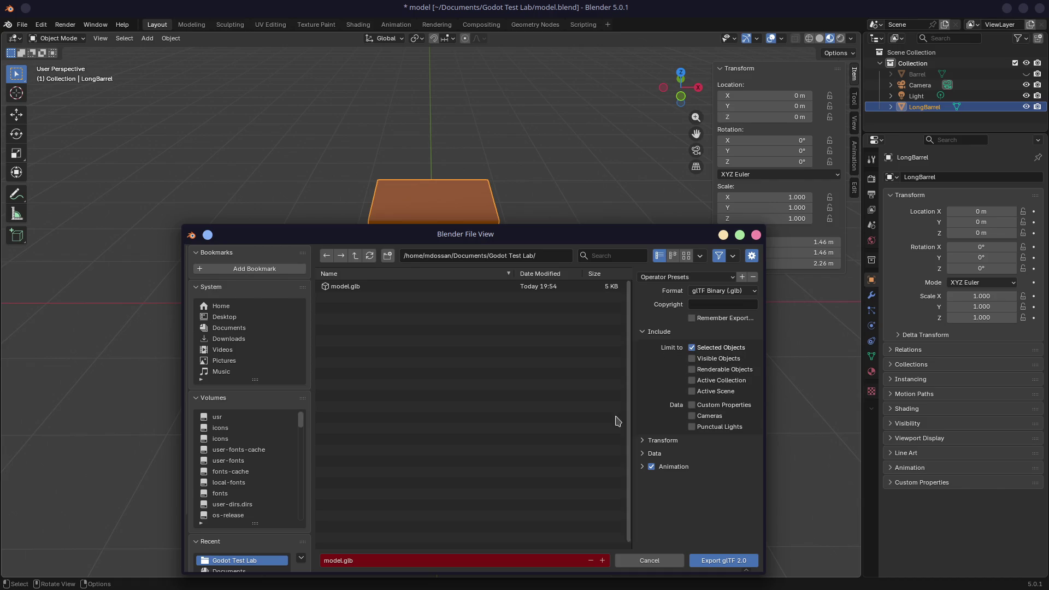
pyautogui.click(328, 562)
pyautogui.doubleClick(328, 562)
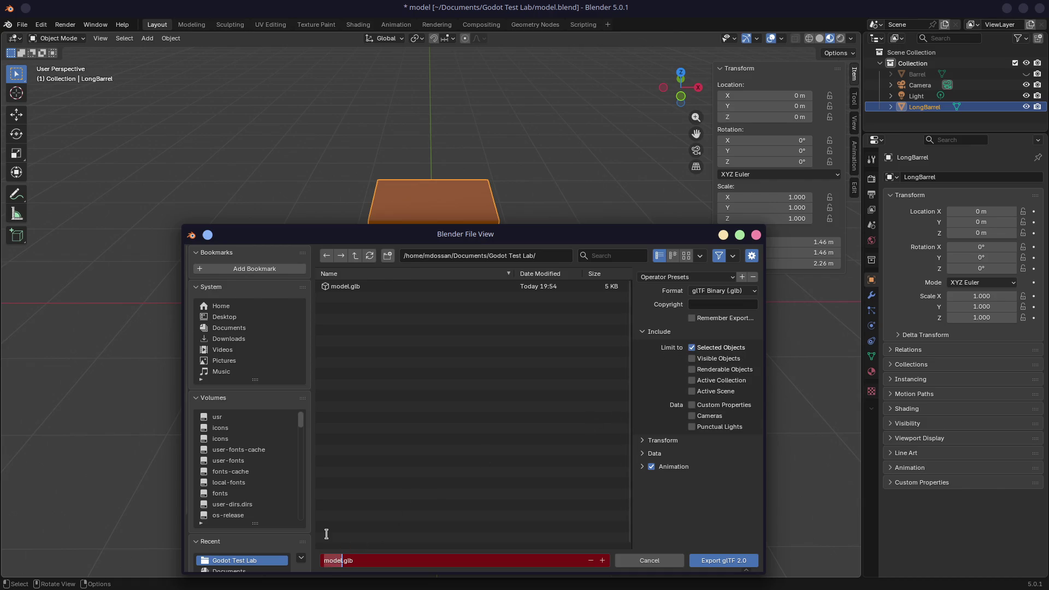
pyautogui.write('longbarrel')
pyautogui.click(328, 540)
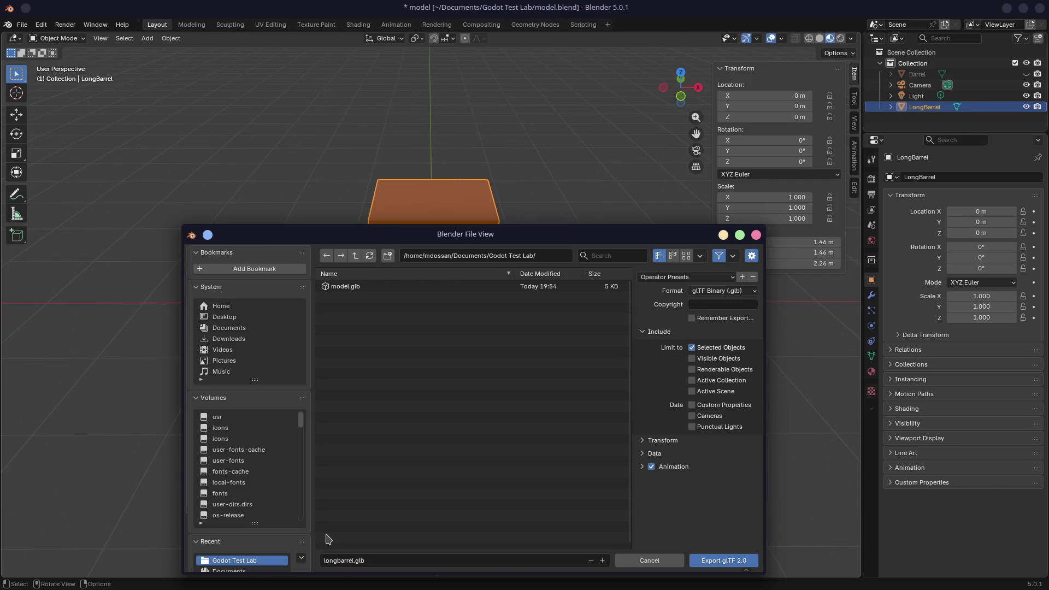
pyautogui.click(733, 565)
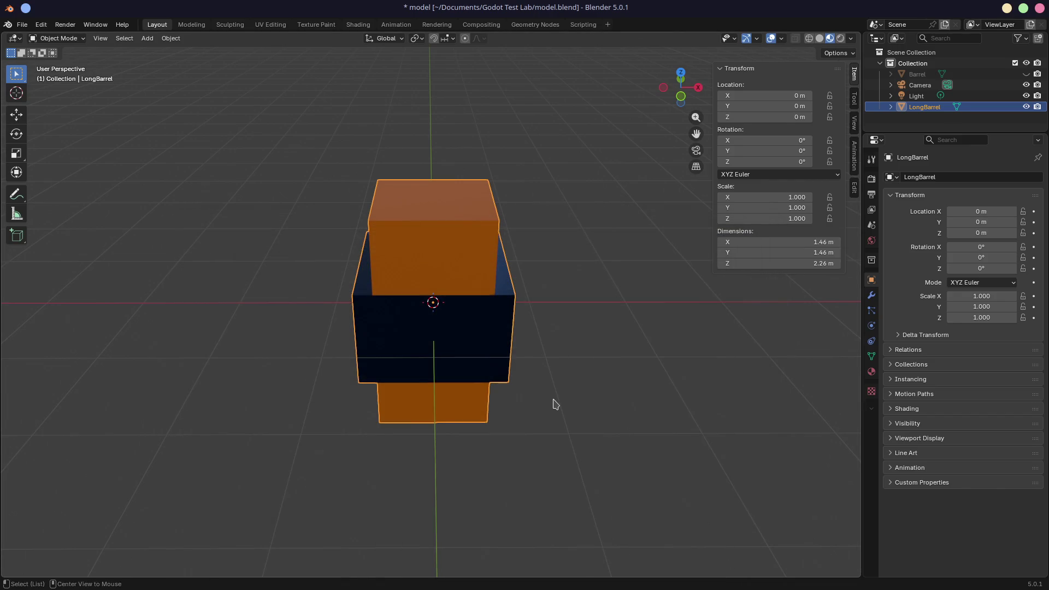
pyautogui.press('ctrl+super+Right')
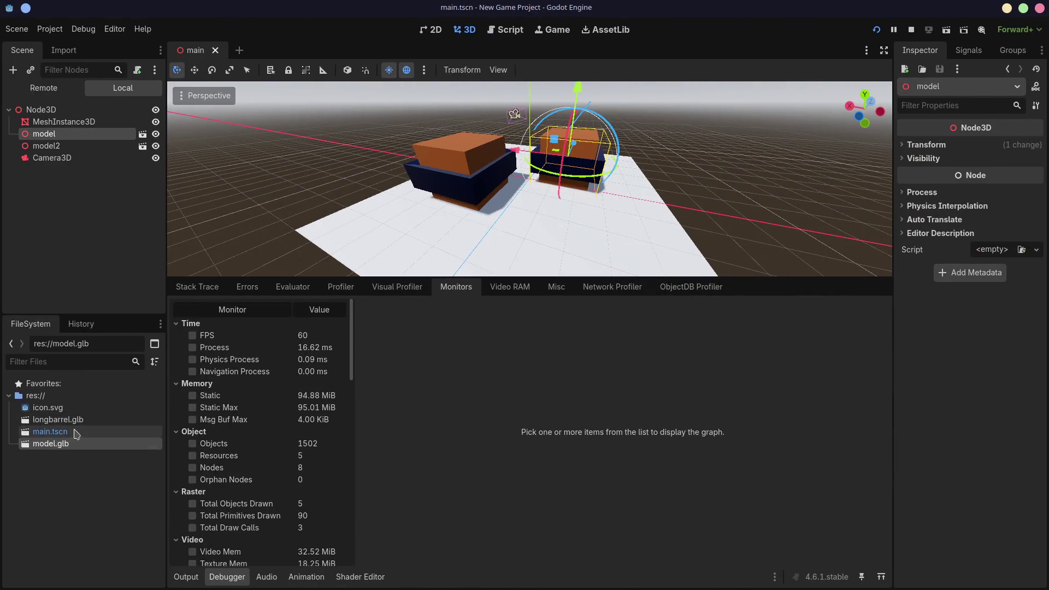
# Step: Place longbarrel.glb into the 3D scene and lift it up along Y
pyautogui.click(76, 420)
pyautogui.moveTo(418, 231); pyautogui.dragTo(486, 244, button='middle')
pyautogui.moveTo(72, 432)
pyautogui.mouseDown()
pyautogui.moveTo(276, 376)
pyautogui.moveTo(632, 228)
pyautogui.mouseUp()
pyautogui.moveTo(648, 189)
pyautogui.mouseDown()
pyautogui.moveTo(706, 98)
pyautogui.moveTo(690, 122)
pyautogui.mouseUp()
# Step: Orbit and zoom around the scene, then bring the New Game Project (DEBUG) window forward
pyautogui.moveTo(461, 205); pyautogui.dragTo(545, 166, button='middle')
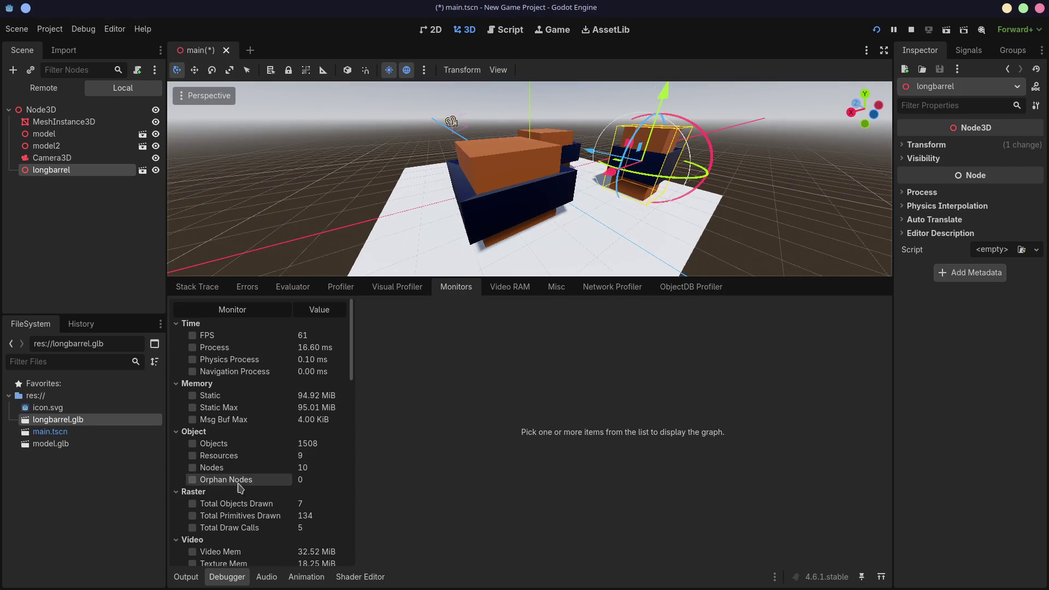
pyautogui.scroll(-5, 255, 466)
pyautogui.scroll(-3, 254, 466)
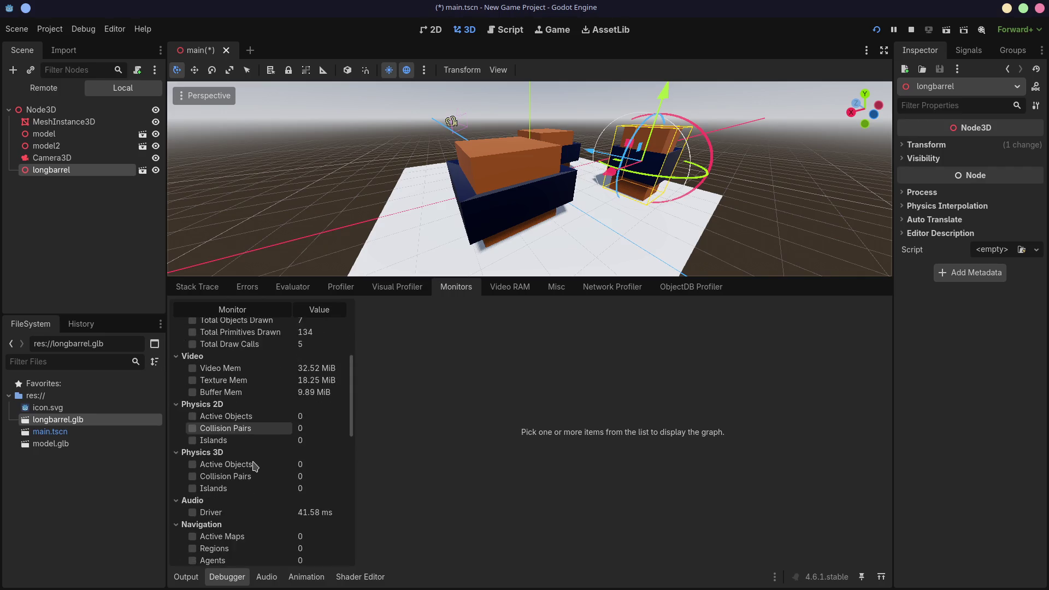
pyautogui.scroll(8, 254, 466)
pyautogui.scroll(-3, 254, 466)
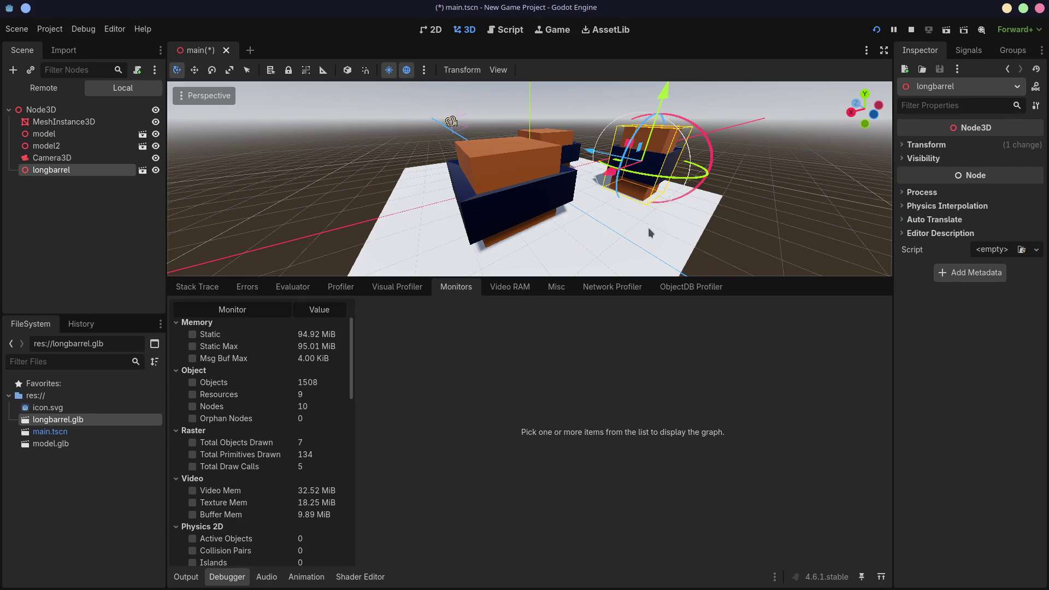
pyautogui.hotkey('alt', 'Tab')
pyautogui.click(86, 282)
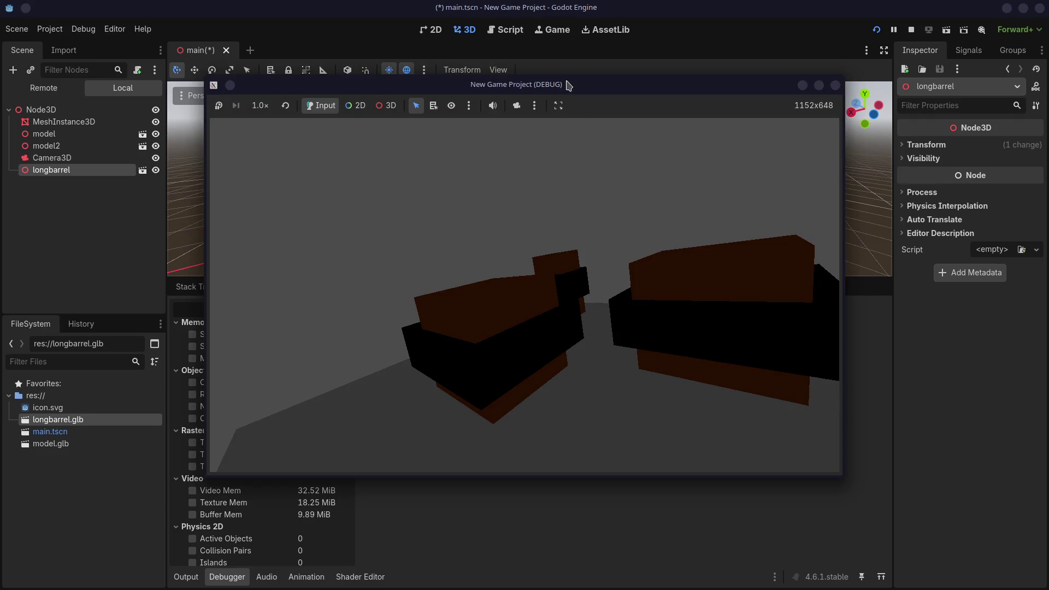
# Step: Move the DEBUG window aside and raise longbarrel higher above the plane
pyautogui.moveTo(563, 93)
pyautogui.mouseDown()
pyautogui.moveTo(394, 73)
pyautogui.moveTo(335, 94)
pyautogui.mouseUp()
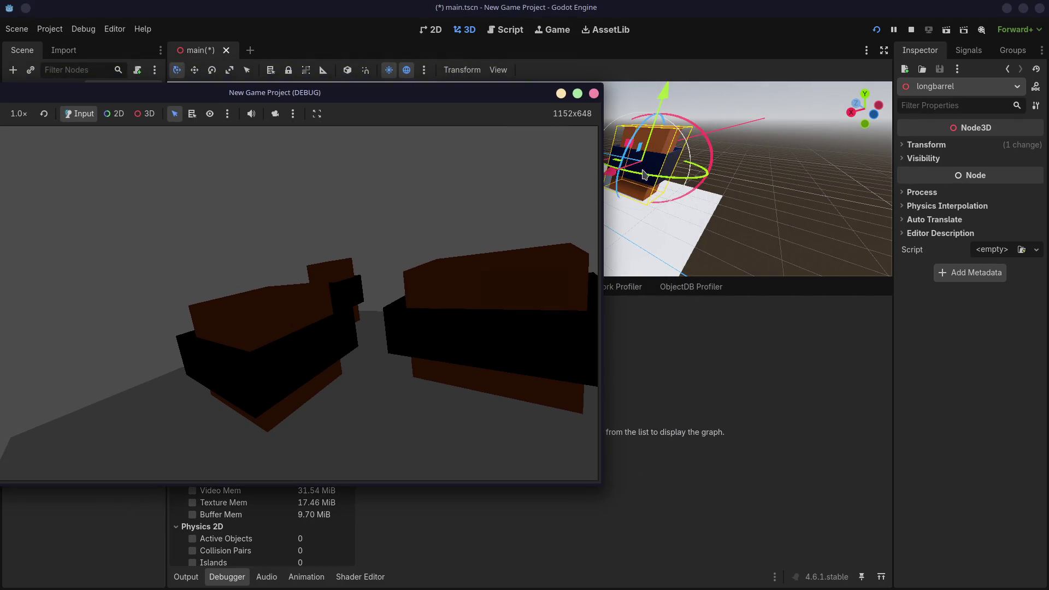
pyautogui.click(574, 191)
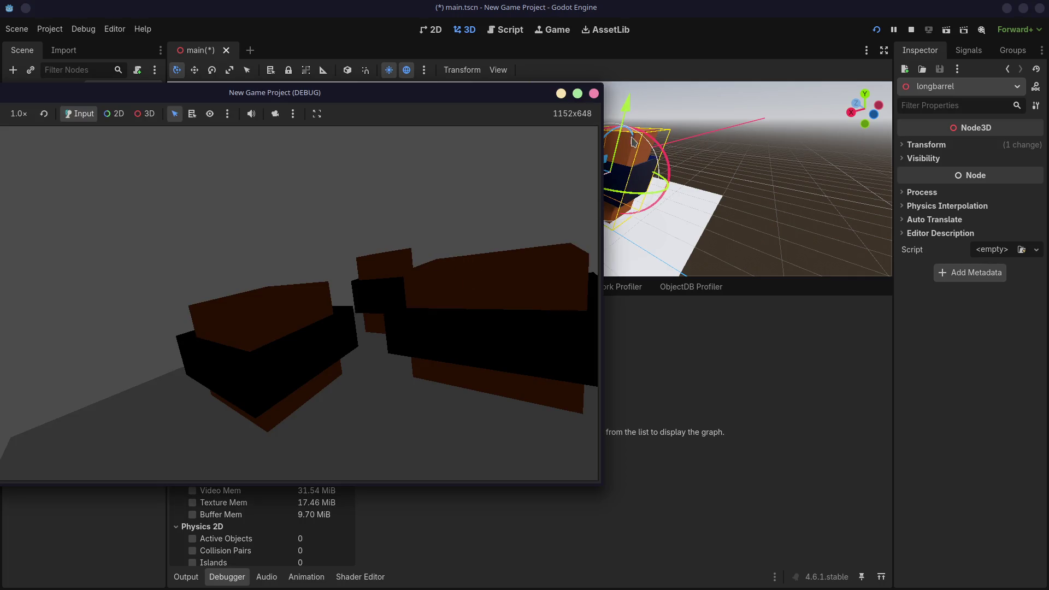
pyautogui.moveTo(634, 143); pyautogui.dragTo(635, 106)
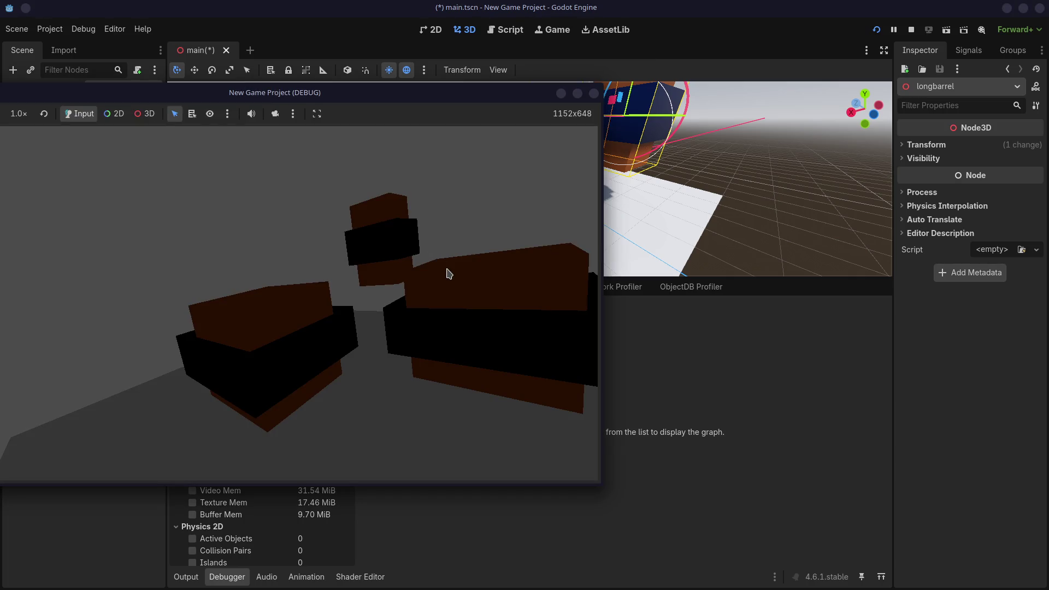
# Step: Minimise the DEBUG window and orbit the 3D viewport around the scene
pyautogui.moveTo(333, 91)
pyautogui.mouseDown()
pyautogui.moveTo(586, 88)
pyautogui.moveTo(574, 83)
pyautogui.mouseUp()
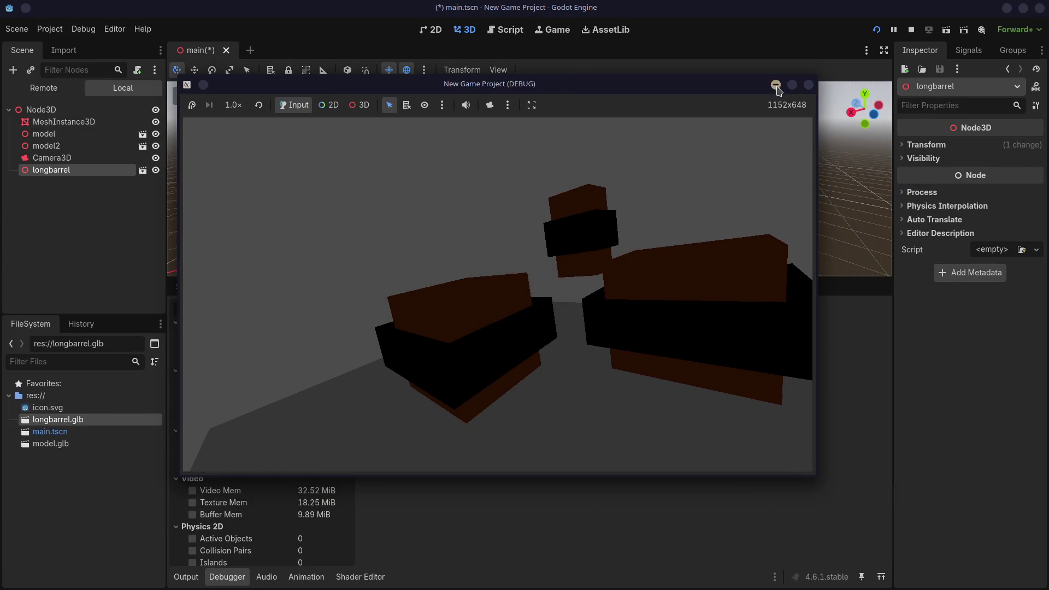
pyautogui.click(777, 85)
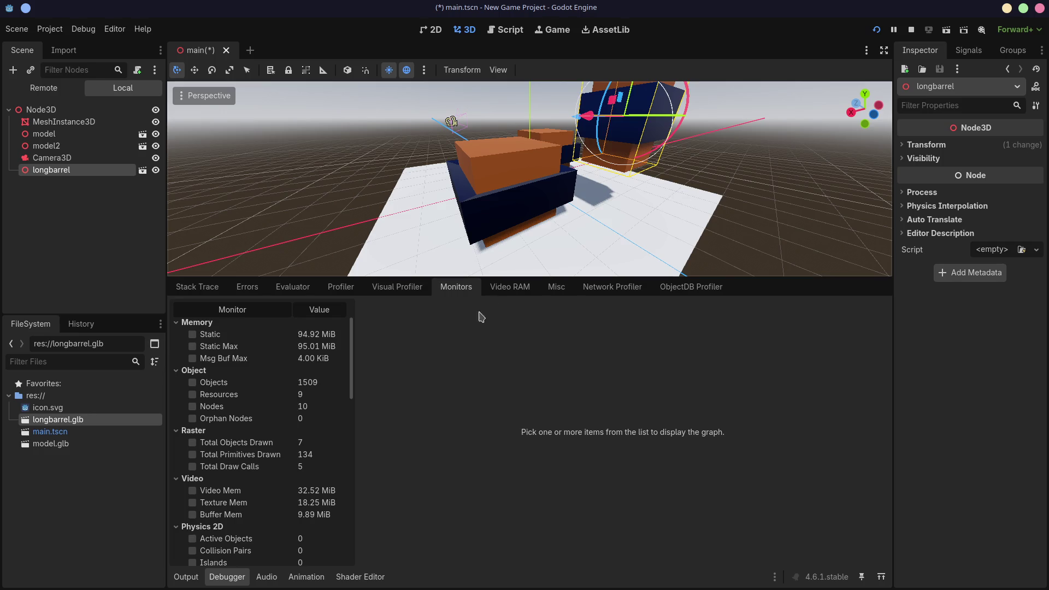
pyautogui.moveTo(544, 222); pyautogui.dragTo(628, 237, button='middle')
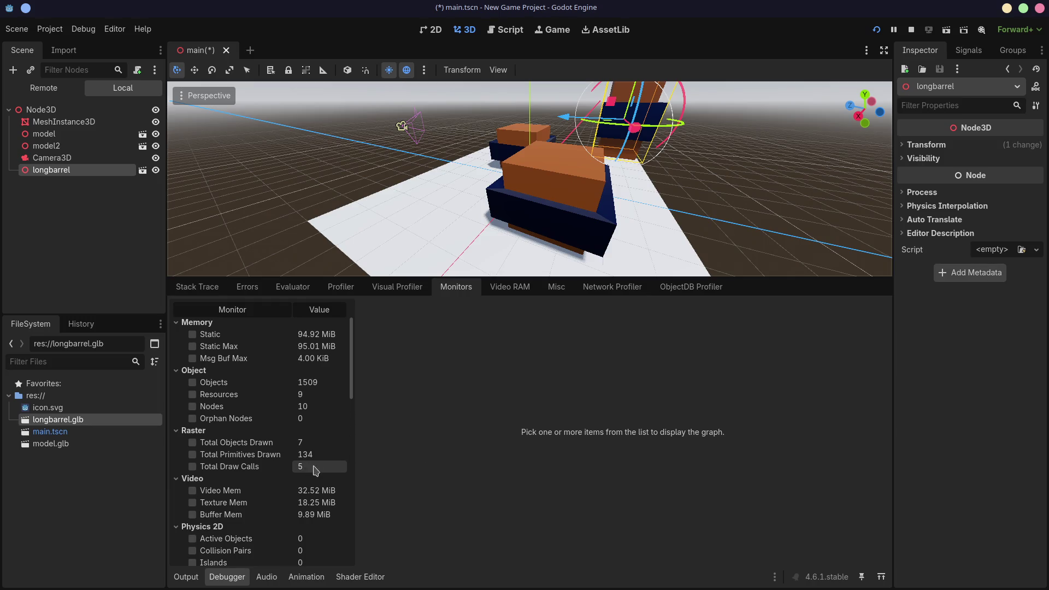
pyautogui.moveTo(590, 225); pyautogui.dragTo(616, 206, button='middle')
# Step: Delete the longbarrel node and graph the Total Draw Calls monitor
pyautogui.press('Delete')
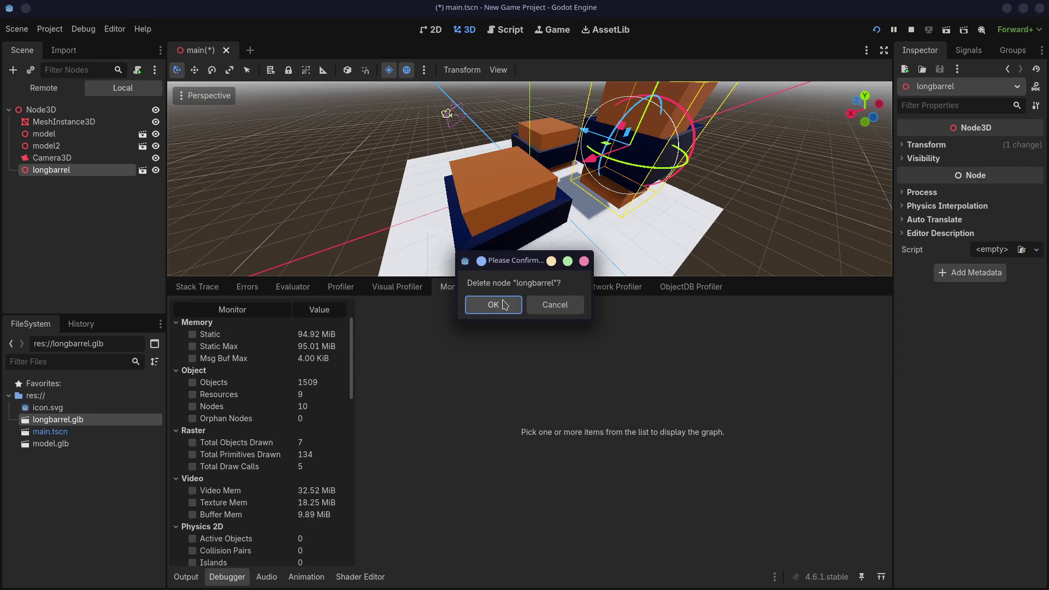
pyautogui.click(495, 304)
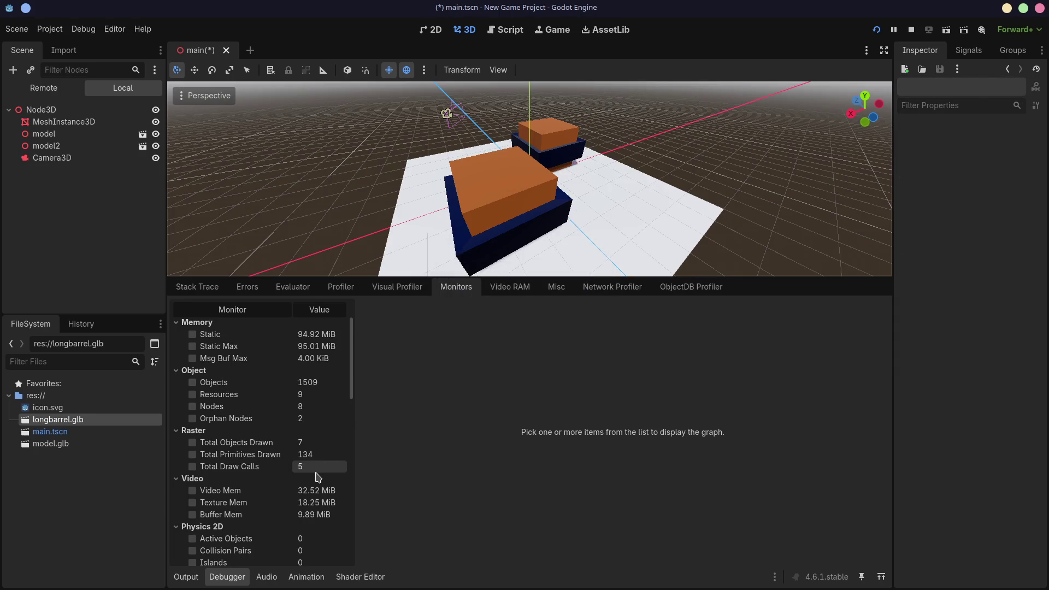
pyautogui.scroll(-5, 486, 167)
pyautogui.scroll(3, 483, 171)
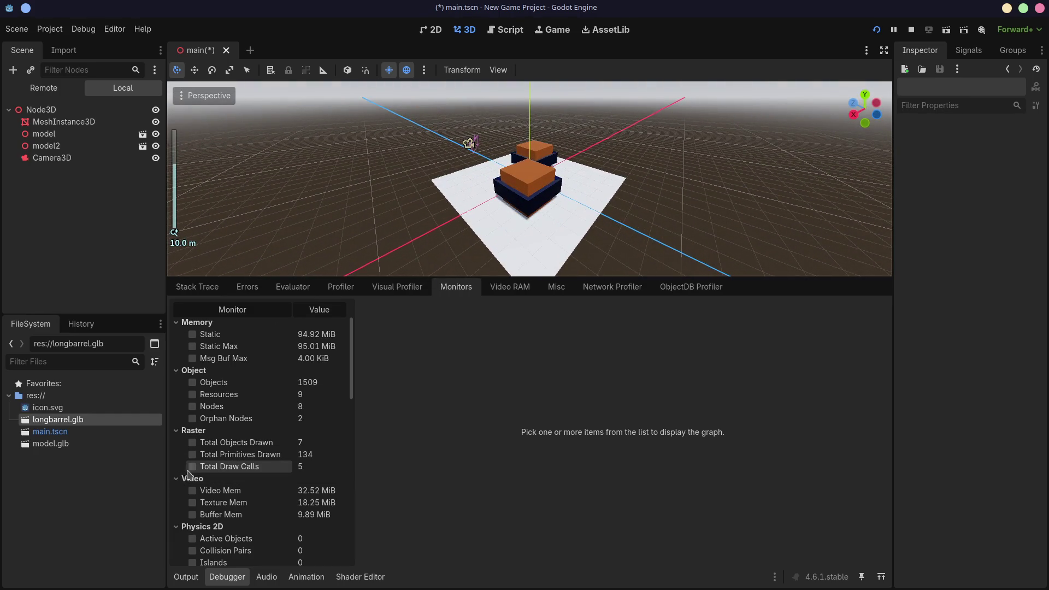
pyautogui.click(193, 467)
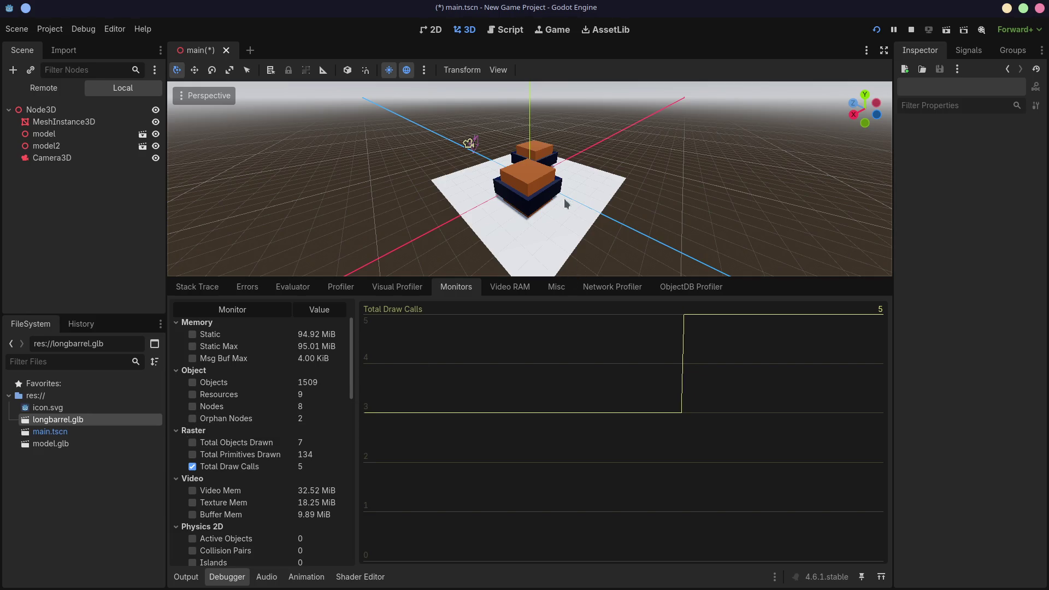
# Step: Delete the model2 node and orbit around the remaining model
pyautogui.click(550, 190)
pyautogui.press('Delete')
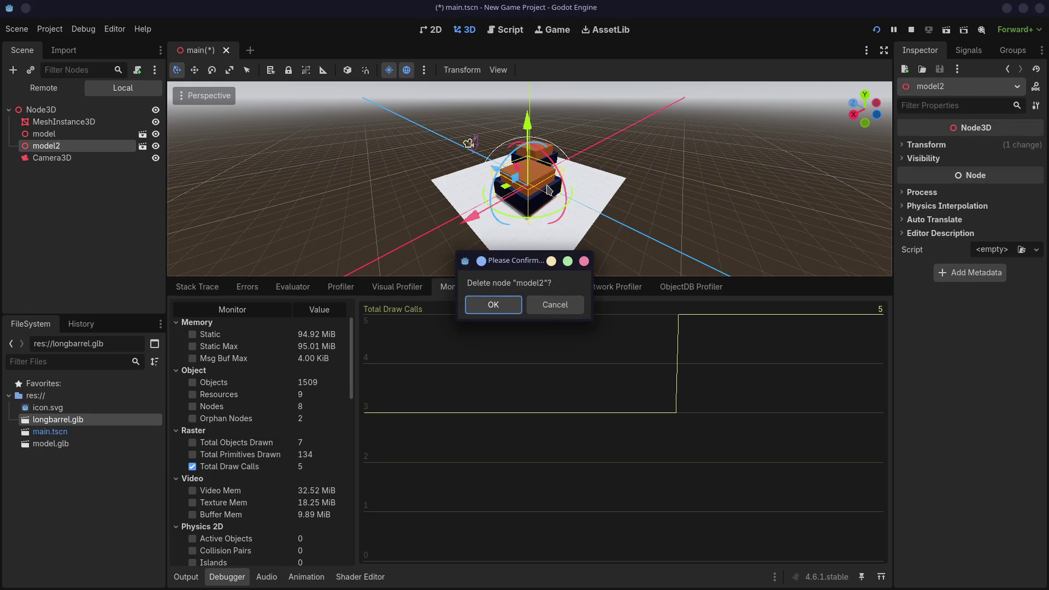
pyautogui.click(495, 304)
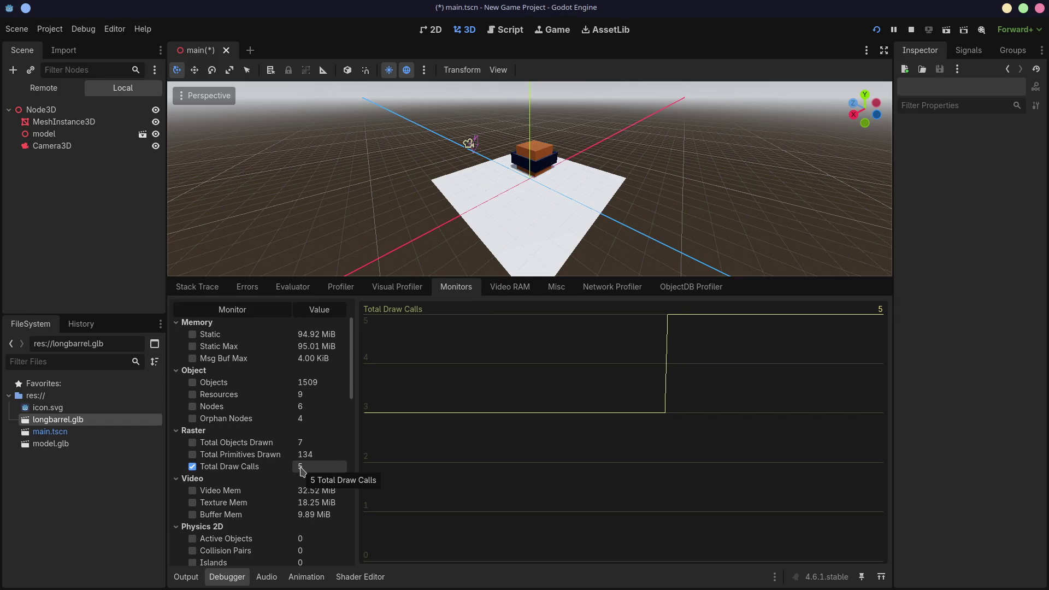
pyautogui.moveTo(372, 262)
pyautogui.mouseDown(button='middle')
pyautogui.moveTo(465, 208)
pyautogui.moveTo(595, 174)
pyautogui.moveTo(444, 215)
pyautogui.mouseUp(button='middle')
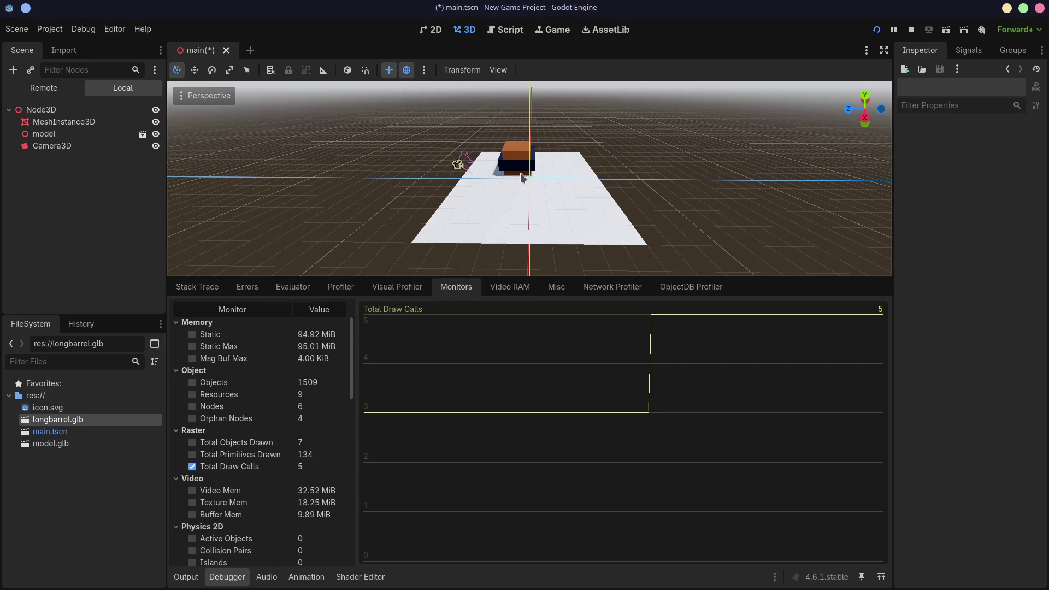
# Step: Restart the game, reopen the Monitors panel, and place a fresh longbarrel.glb instance in the scene
pyautogui.click(912, 31)
pyautogui.click(877, 29)
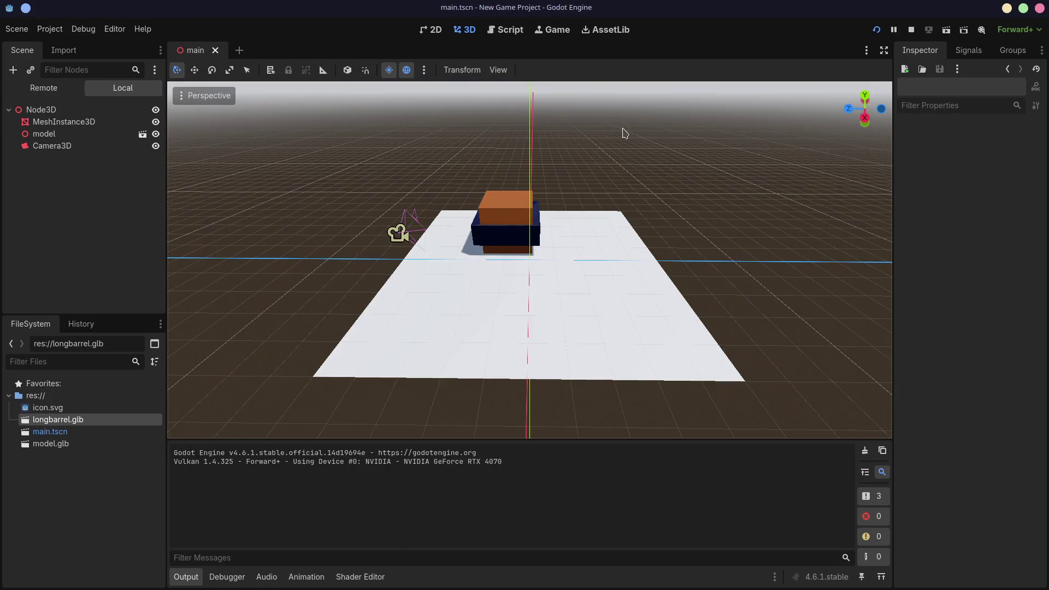
pyautogui.click(697, 36)
pyautogui.click(227, 577)
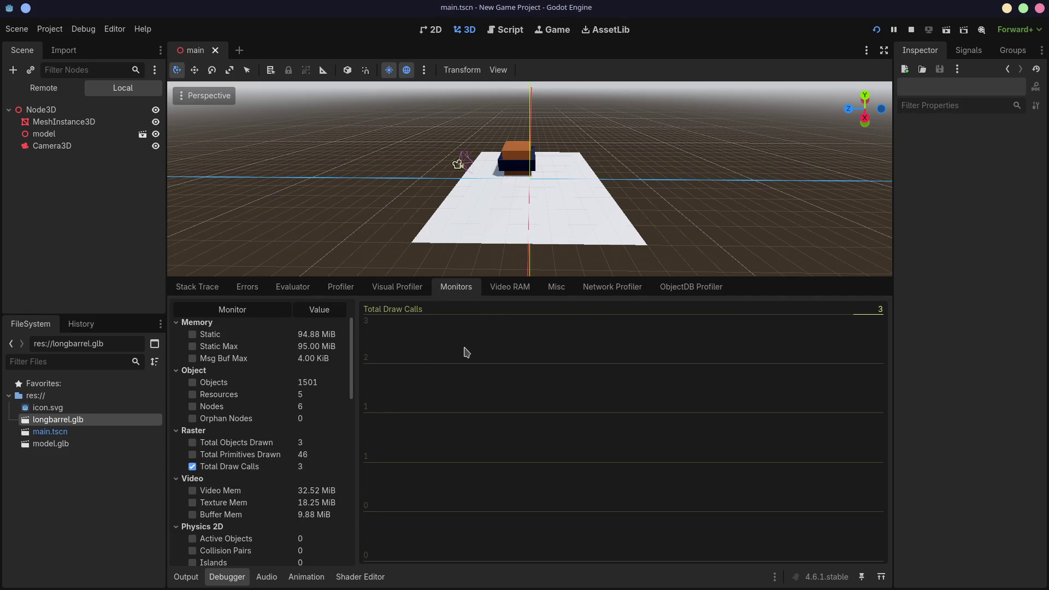
pyautogui.moveTo(387, 180); pyautogui.dragTo(290, 319, button='middle')
pyautogui.moveTo(57, 419)
pyautogui.mouseDown()
pyautogui.moveTo(571, 180)
pyautogui.moveTo(578, 190)
pyautogui.mouseUp()
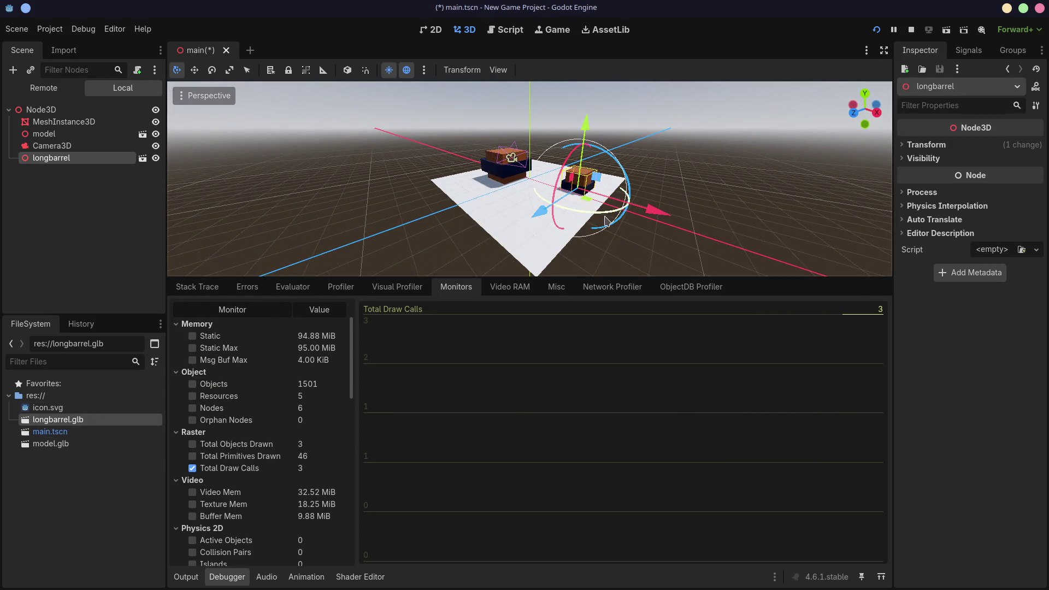
# Step: Raise longbarrel onto the plane beside model, then open longbarrel.glb's Advanced Import Settings
pyautogui.moveTo(586, 130); pyautogui.dragTo(595, 103)
pyautogui.click(677, 148)
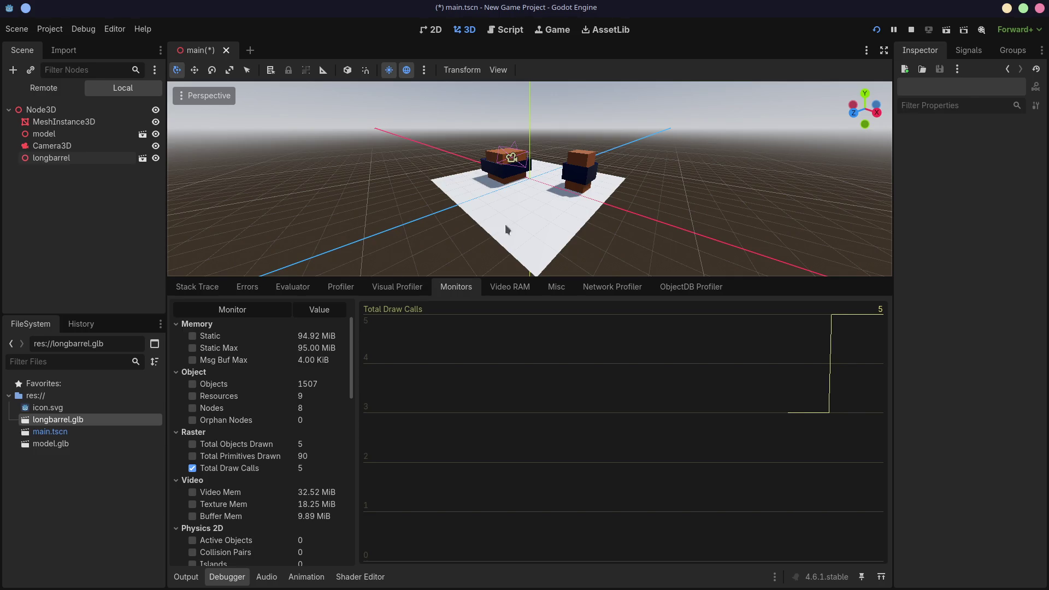
pyautogui.doubleClick(48, 425)
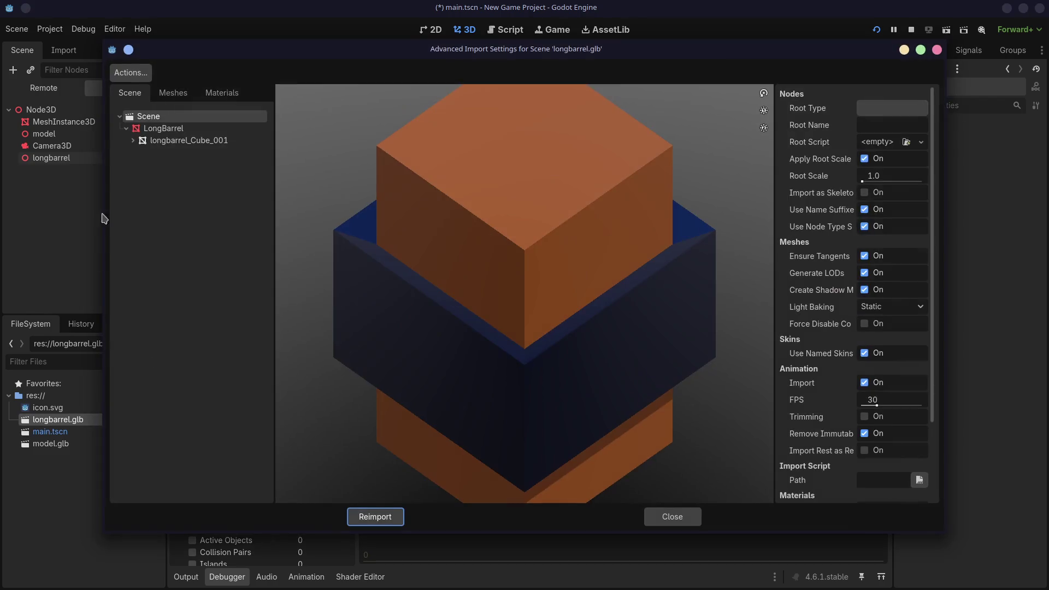
# Step: Compare the Wood and Metal material previews in longbarrel.glb's Materials tab, then close its import settings
pyautogui.click(173, 94)
pyautogui.click(220, 97)
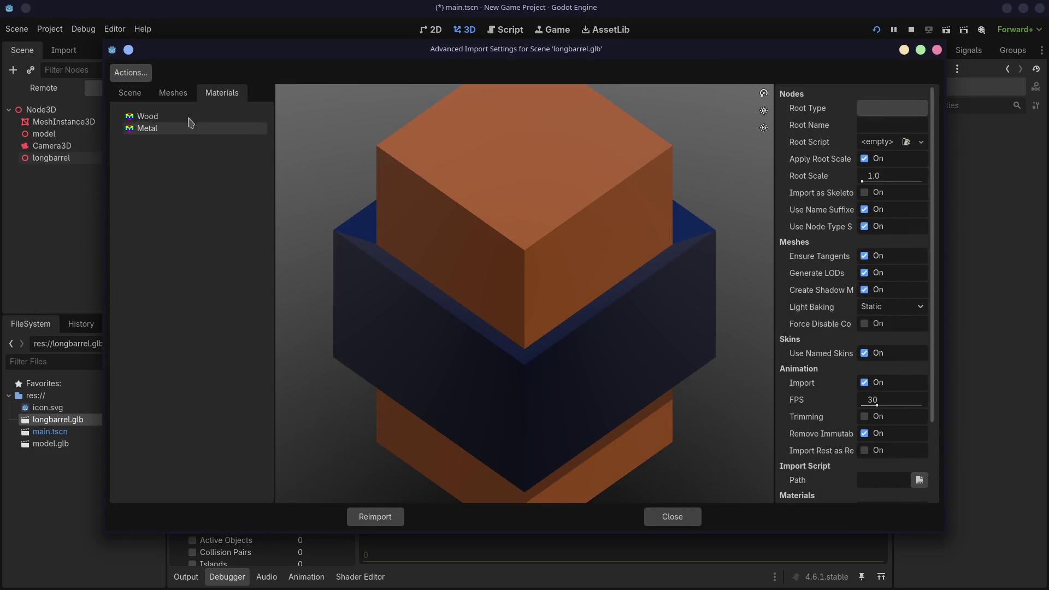
pyautogui.click(178, 119)
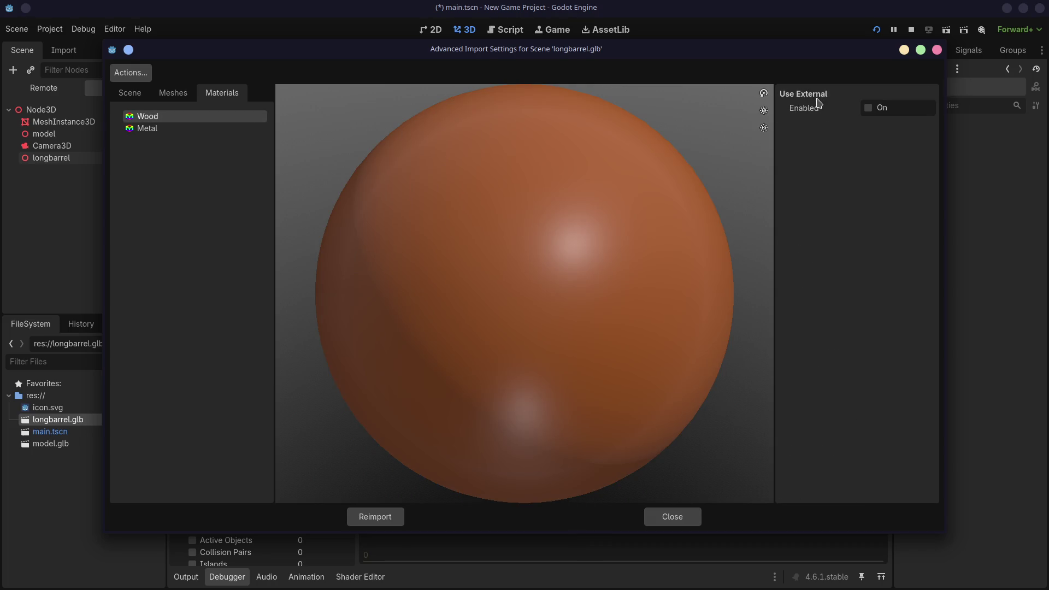
pyautogui.click(190, 127)
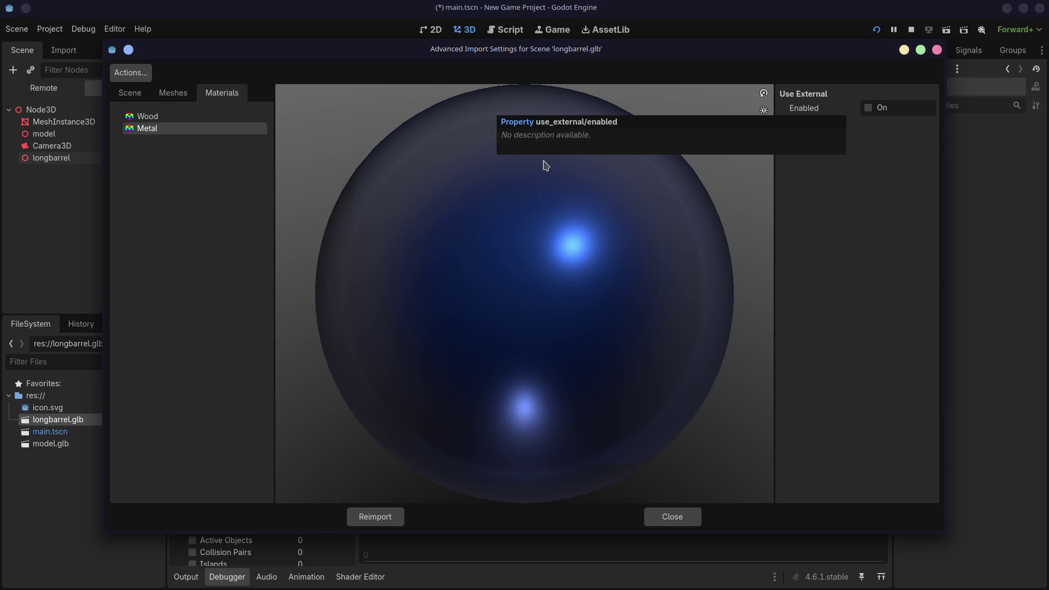
pyautogui.click(192, 121)
pyautogui.click(189, 129)
pyautogui.click(188, 117)
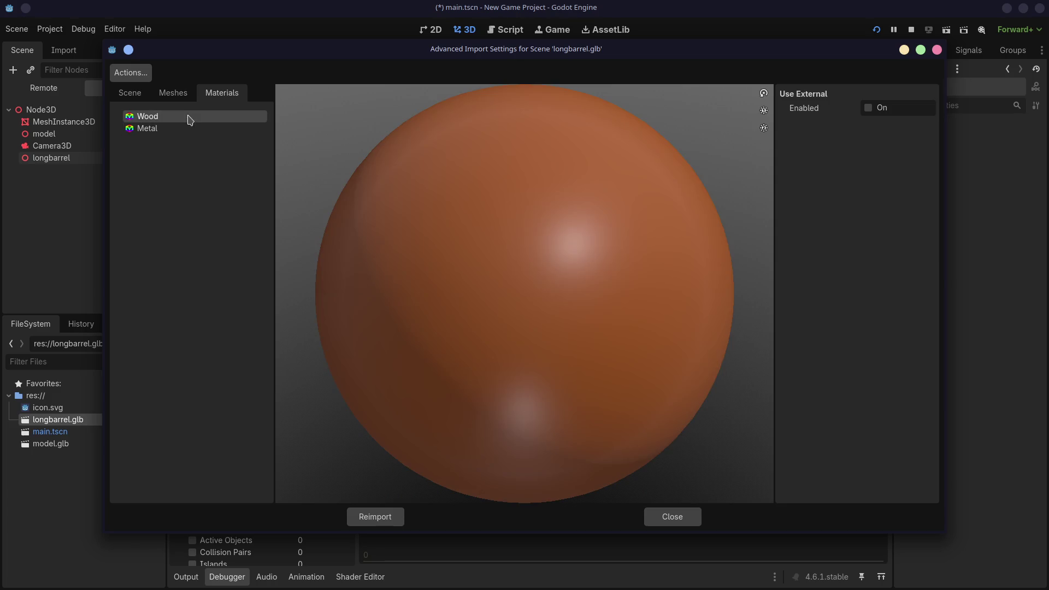
pyautogui.click(161, 128)
pyautogui.click(162, 118)
pyautogui.click(160, 129)
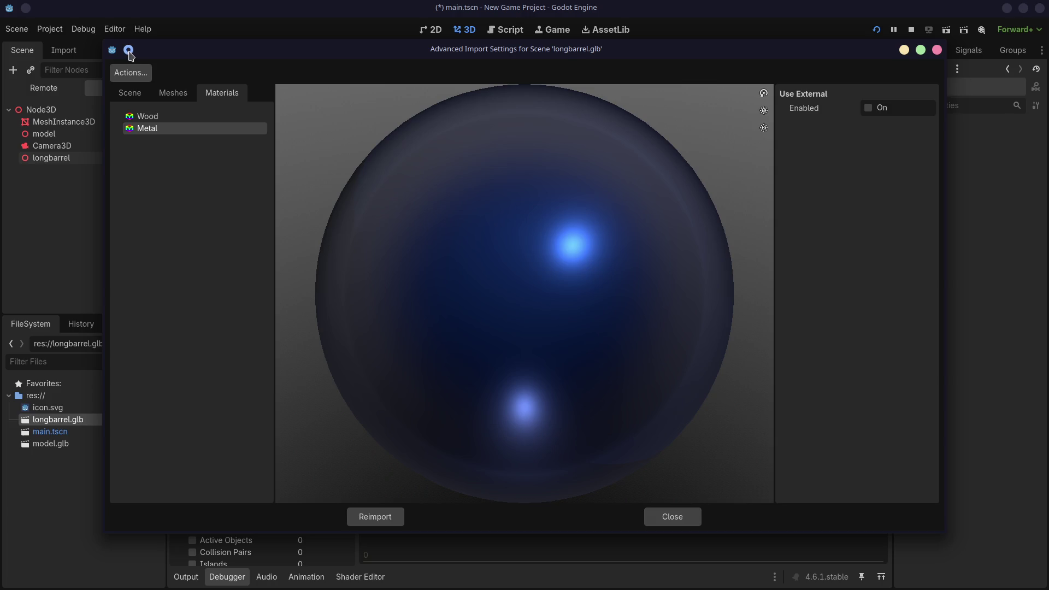
pyautogui.press('Escape')
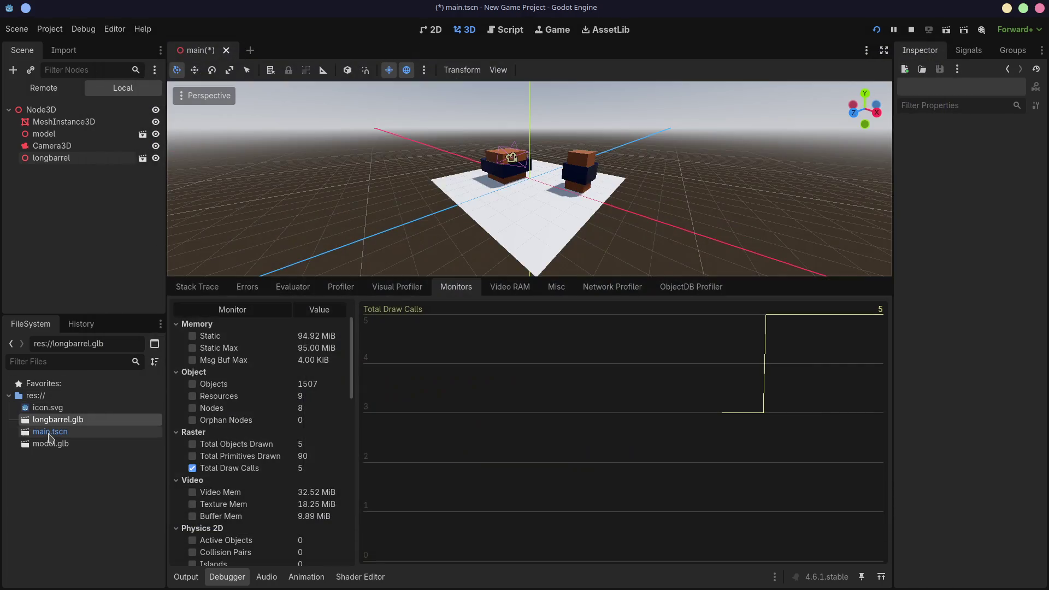
# Step: Check model.glb's Wood and Metal materials, then close its import settings and return to the scene
pyautogui.click(58, 445)
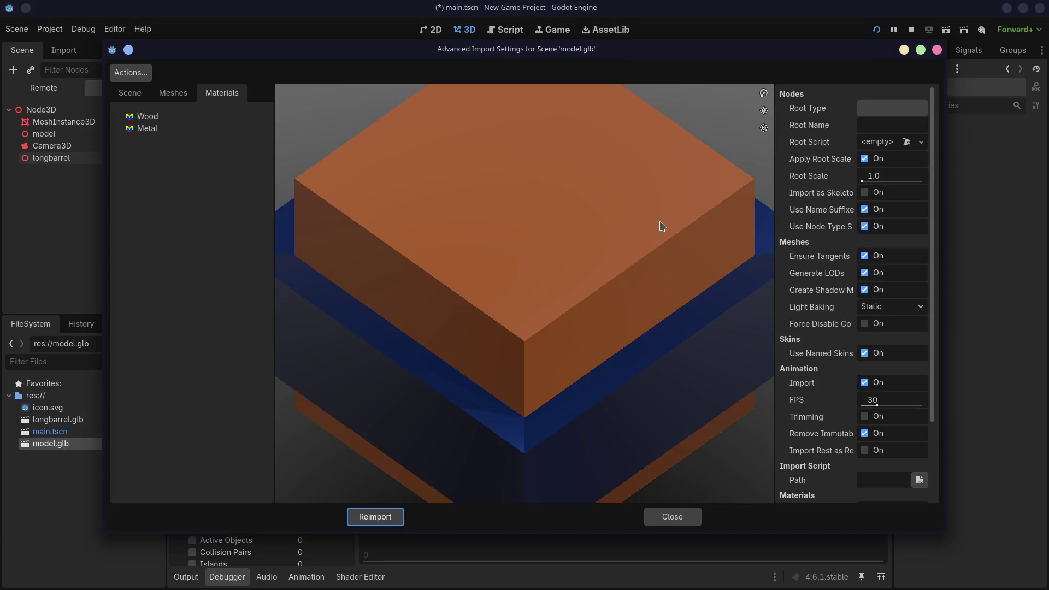
pyautogui.click(144, 117)
pyautogui.click(147, 129)
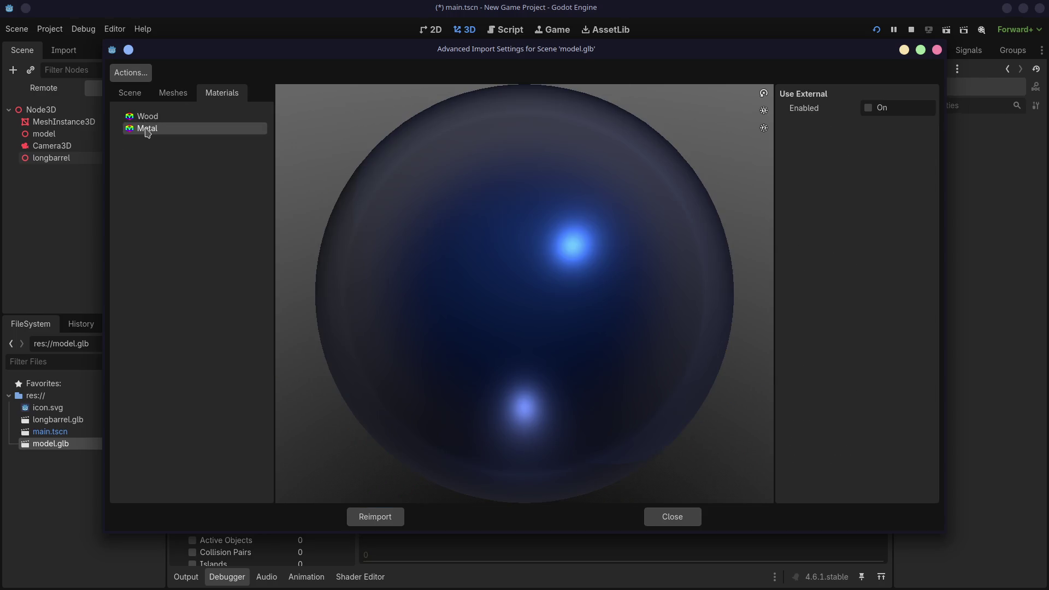
pyautogui.click(147, 117)
pyautogui.click(144, 130)
pyautogui.click(938, 51)
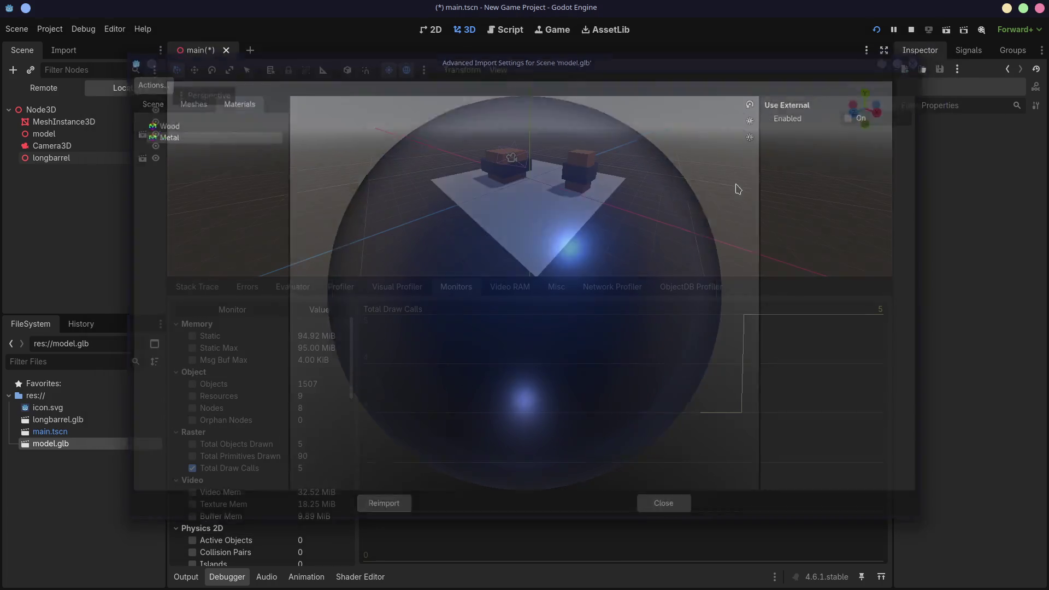
pyautogui.moveTo(568, 207); pyautogui.dragTo(608, 202, button='middle')
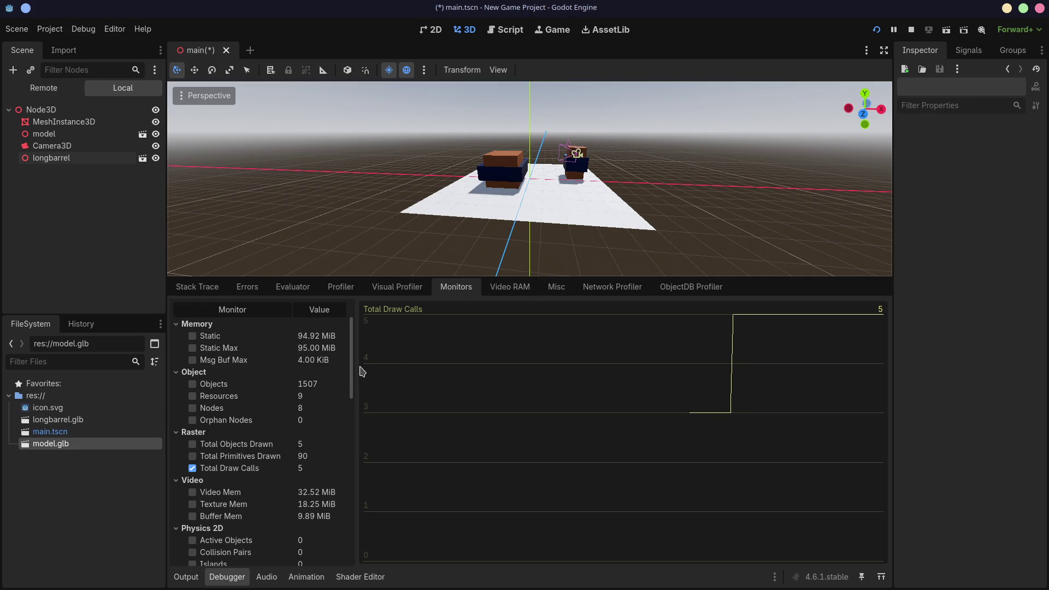
# Step: Enable the FPS monitor in the Time group so it graphs beside Total Draw Calls
pyautogui.scroll(-3, 354, 359)
pyautogui.scroll(-1, 354, 384)
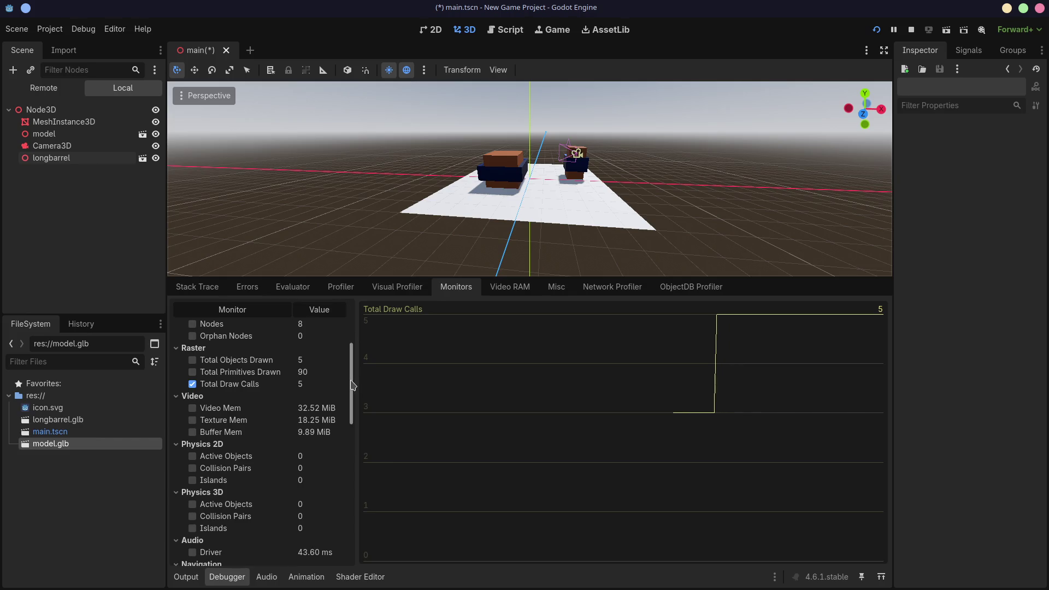
pyautogui.scroll(-6, 263, 437)
pyautogui.scroll(6, 263, 437)
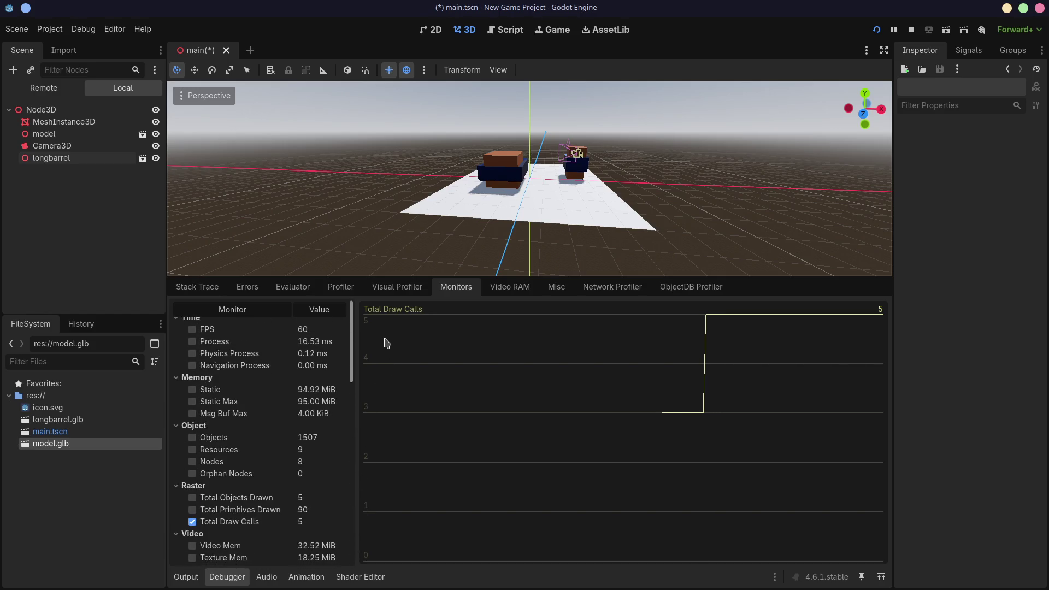
pyautogui.click(192, 336)
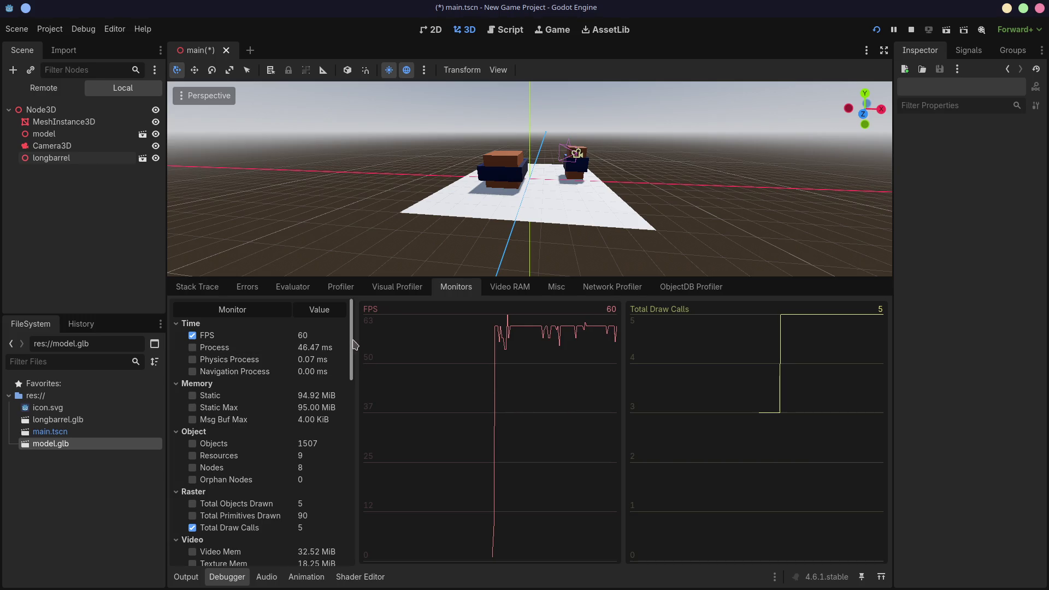
pyautogui.scroll(-1, 354, 348)
pyautogui.moveTo(354, 348)
pyautogui.mouseDown()
pyautogui.moveTo(354, 373)
pyautogui.moveTo(354, 338)
pyautogui.mouseUp()
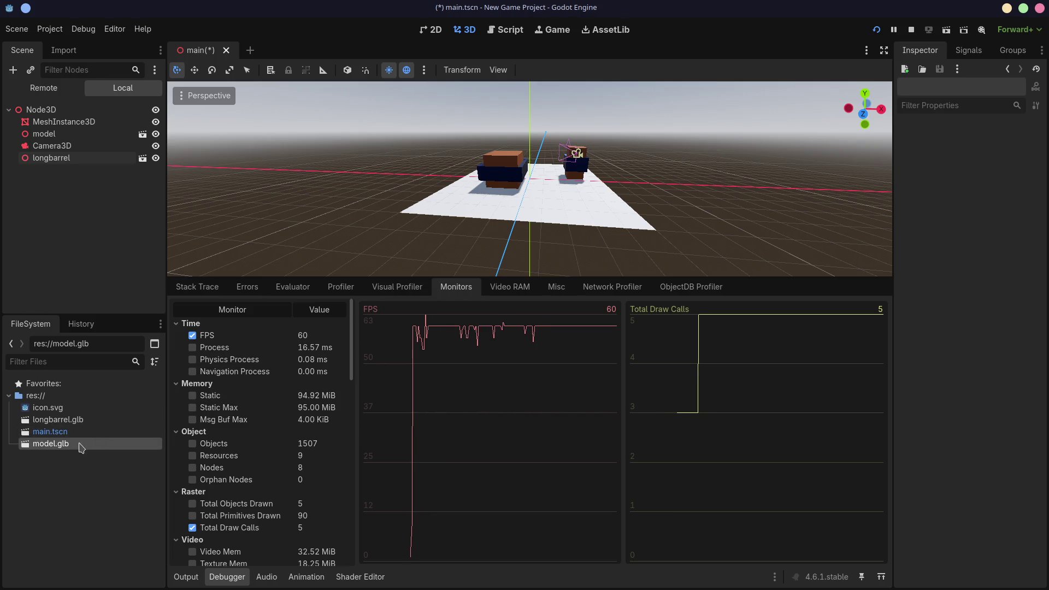
# Step: Orbit the scene, glance at the running game window, and switch over to Blender
pyautogui.moveTo(598, 268)
pyautogui.mouseDown(button='middle')
pyautogui.moveTo(656, 219)
pyautogui.moveTo(622, 162)
pyautogui.mouseUp(button='middle')
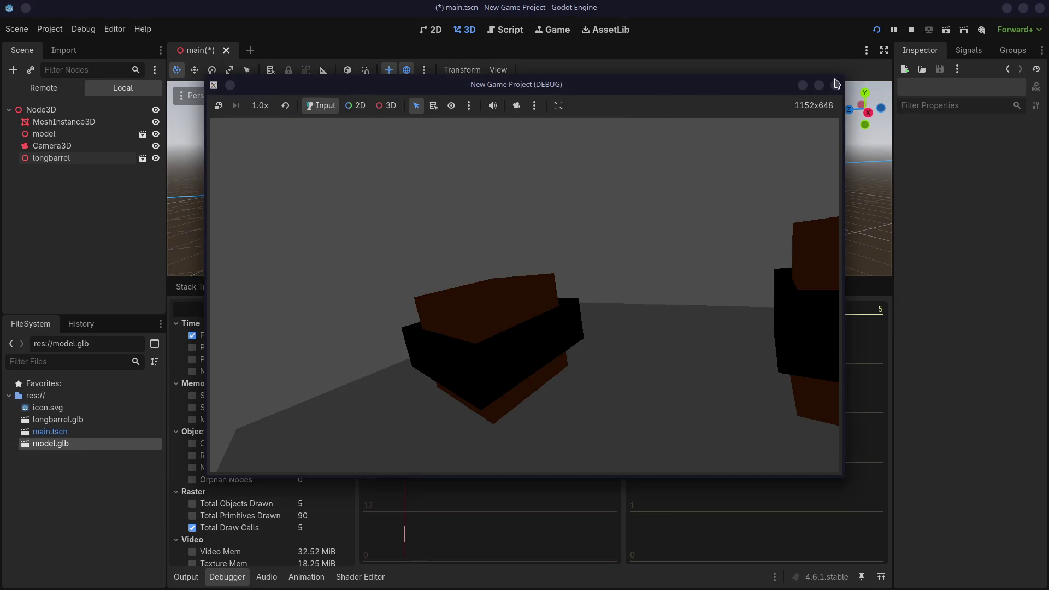
pyautogui.click(813, 29)
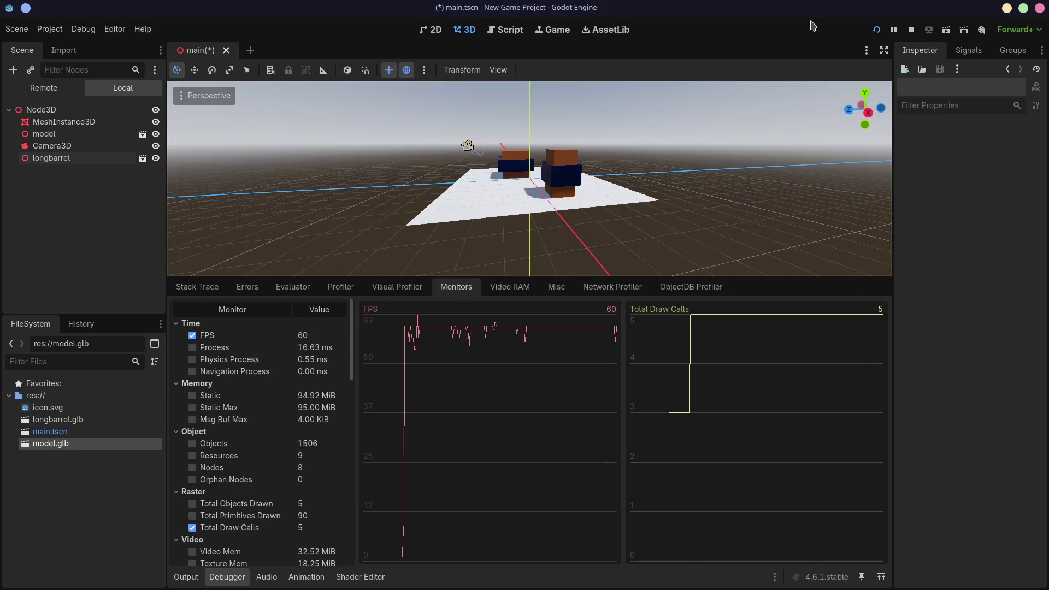
pyautogui.hotkey('ctrl', 'alt', 'Right')
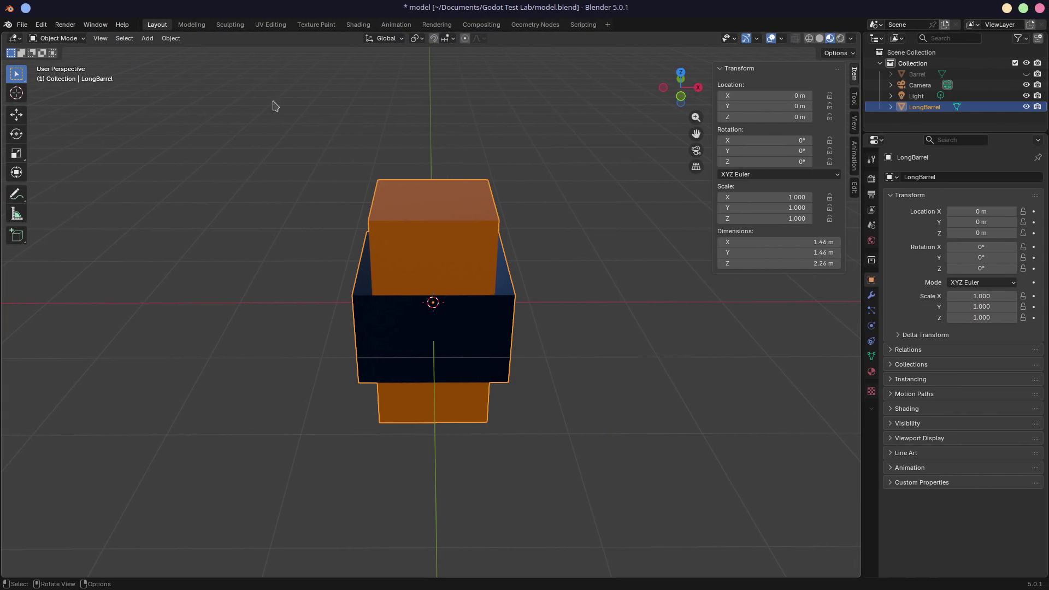
# Step: Start a glTF 2.0 export of longbarrel.glb and bring the export window fully into view
pyautogui.click(21, 25)
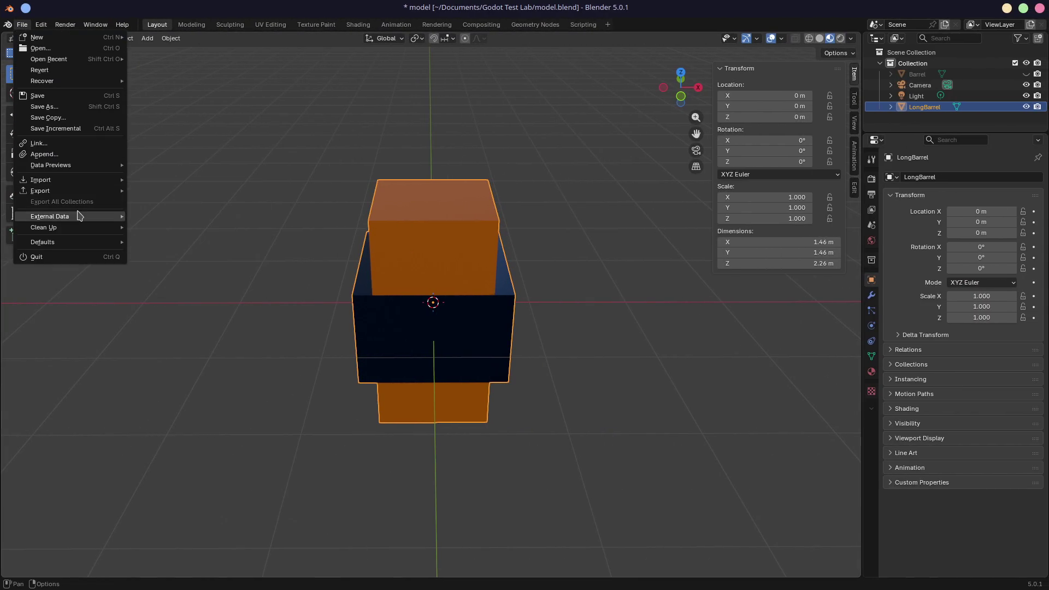
pyautogui.moveTo(81, 217)
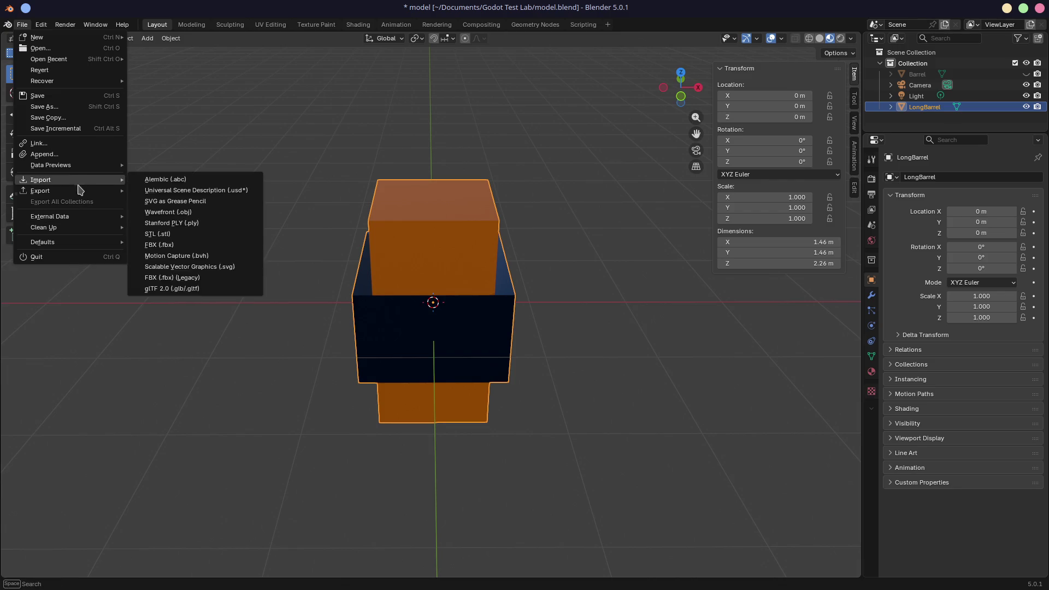
pyautogui.moveTo(78, 194)
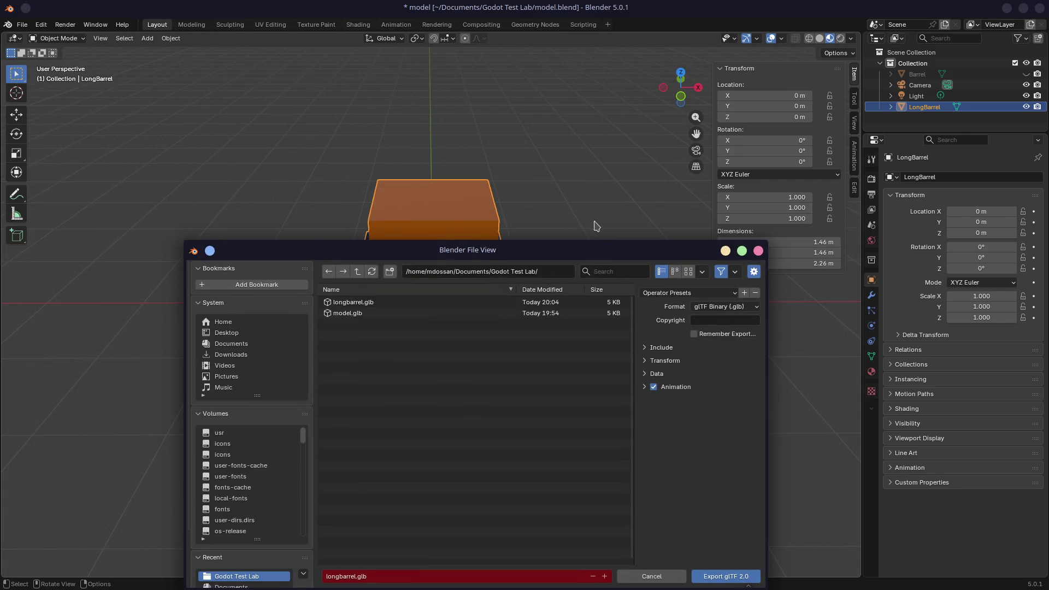
pyautogui.moveTo(605, 228); pyautogui.dragTo(599, 77)
# Step: Expand Data > Material in the export options and keep Materials set to Export
pyautogui.click(644, 202)
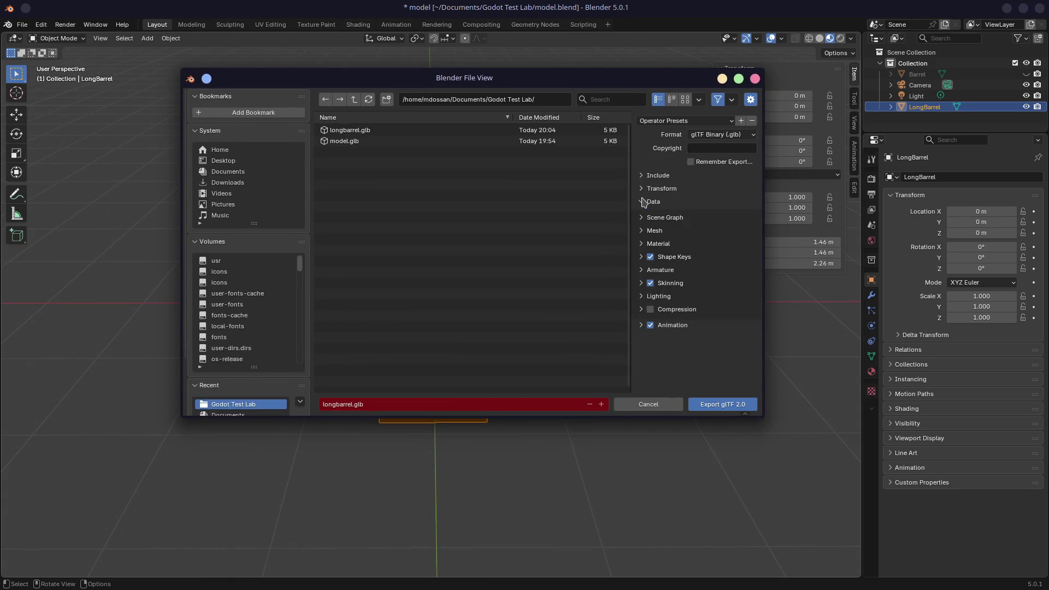
pyautogui.click(644, 243)
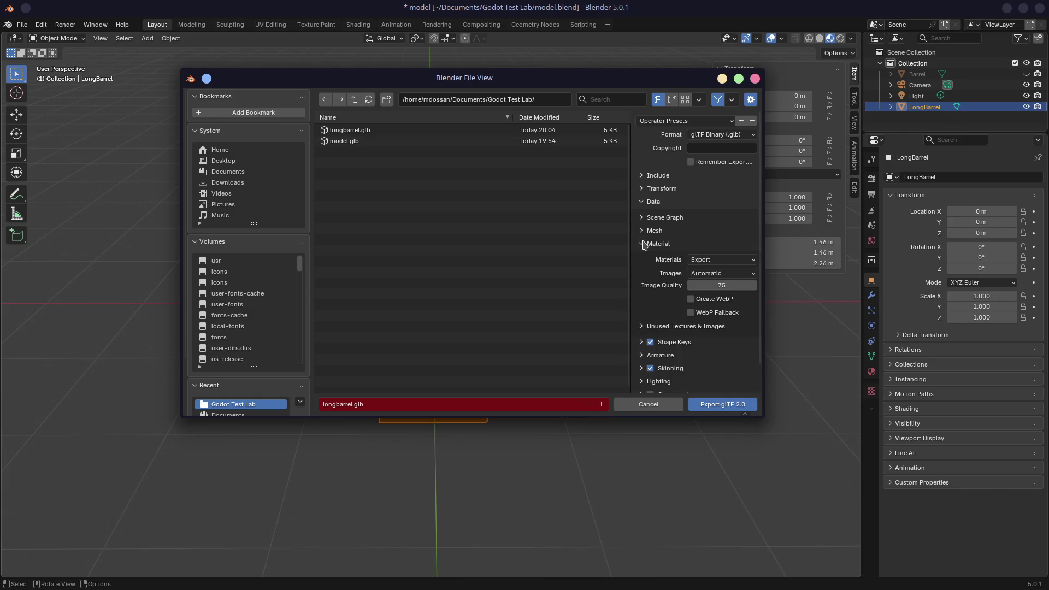
pyautogui.click(724, 261)
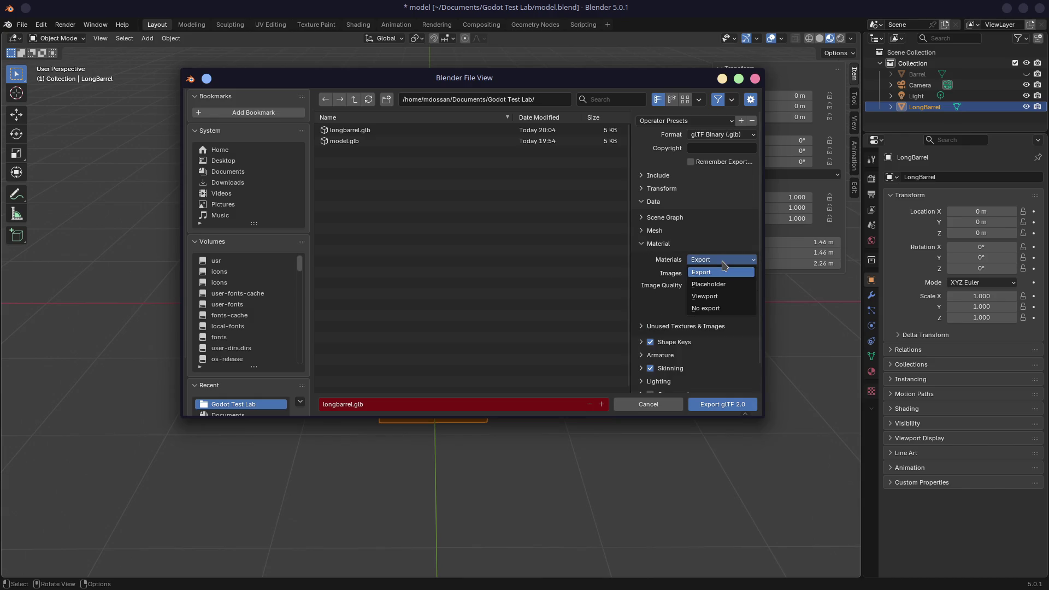
pyautogui.click(722, 262)
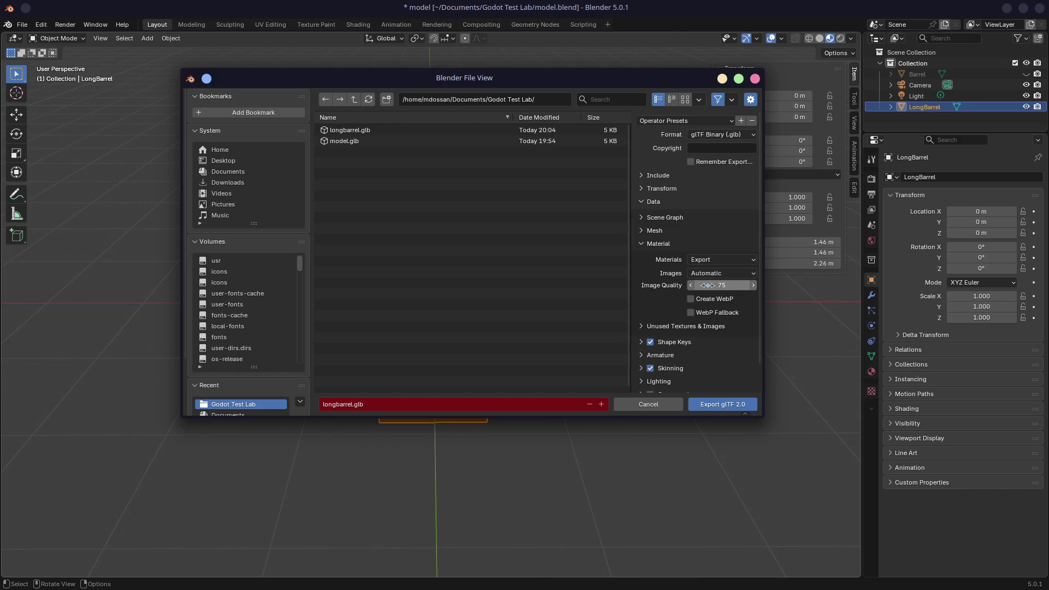
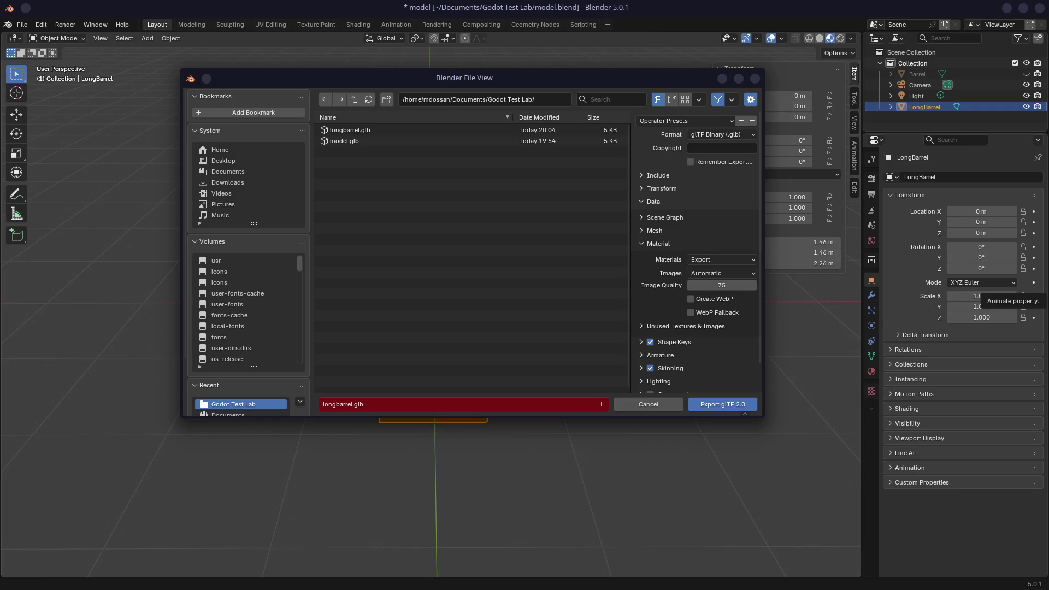
# Step: In Godot, widen the Scene and FileSystem docks while viewing both barrels with FPS and draw-call monitors
pyautogui.hotkey('alt', 'Tab')
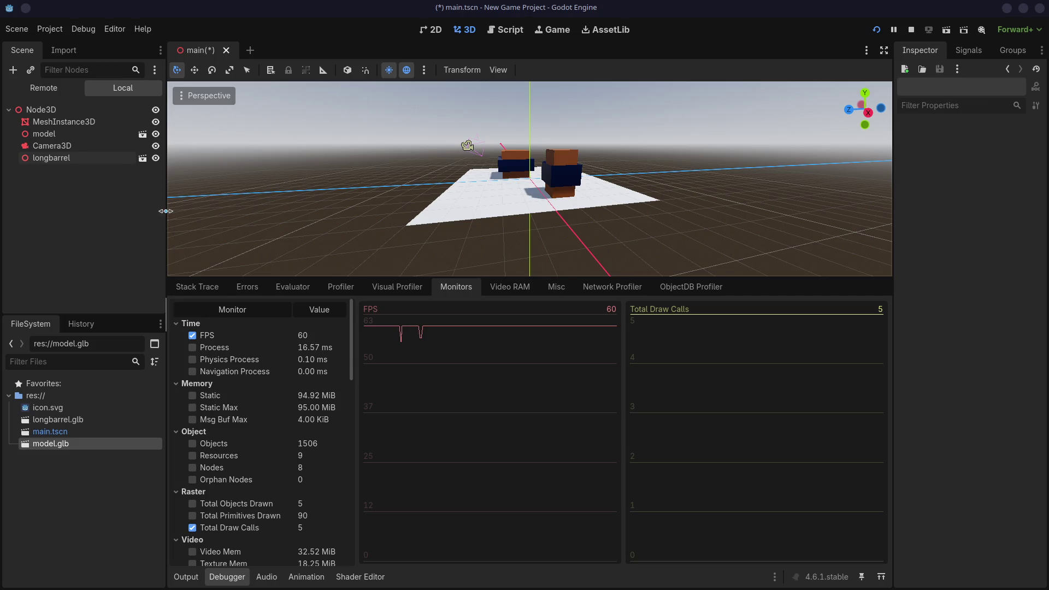
pyautogui.moveTo(166, 211); pyautogui.dragTo(200, 211)
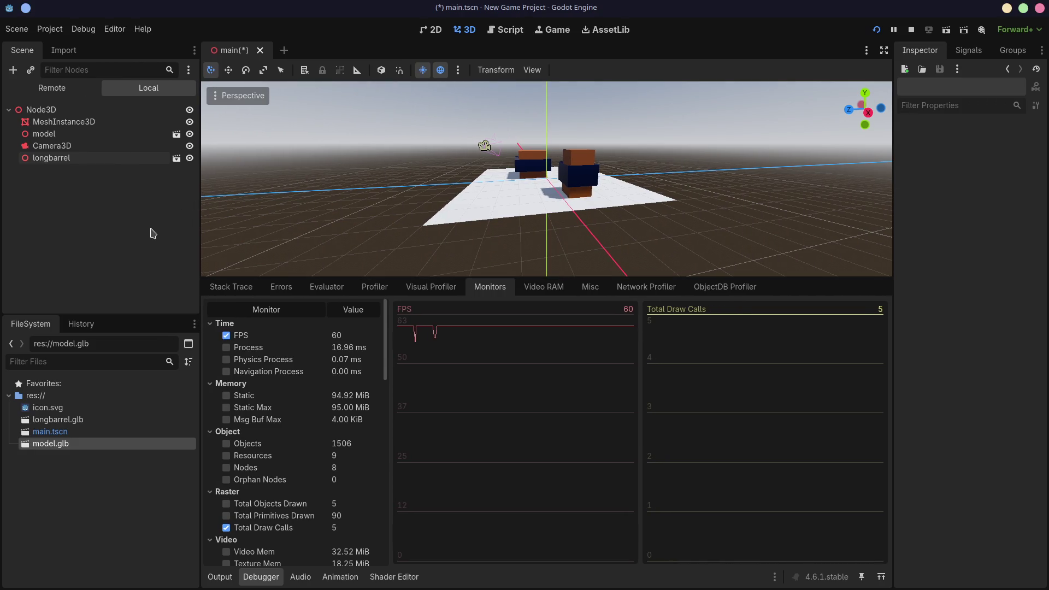
pyautogui.press('ctrl+super+Right')
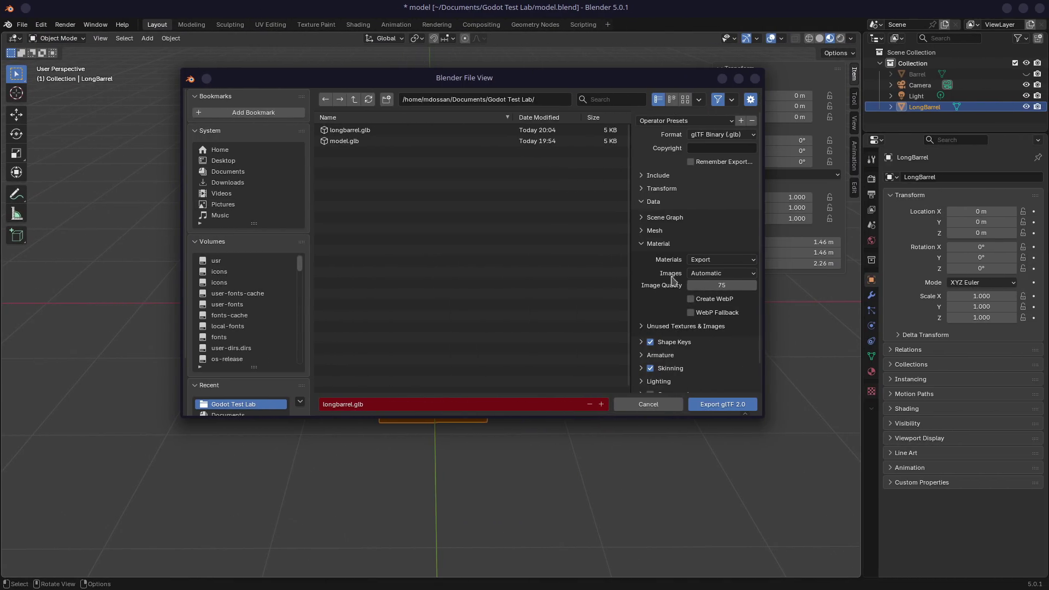
# Step: Cancel the pending glTF export and dismiss the Collection's context menu without changes
pyautogui.click(754, 78)
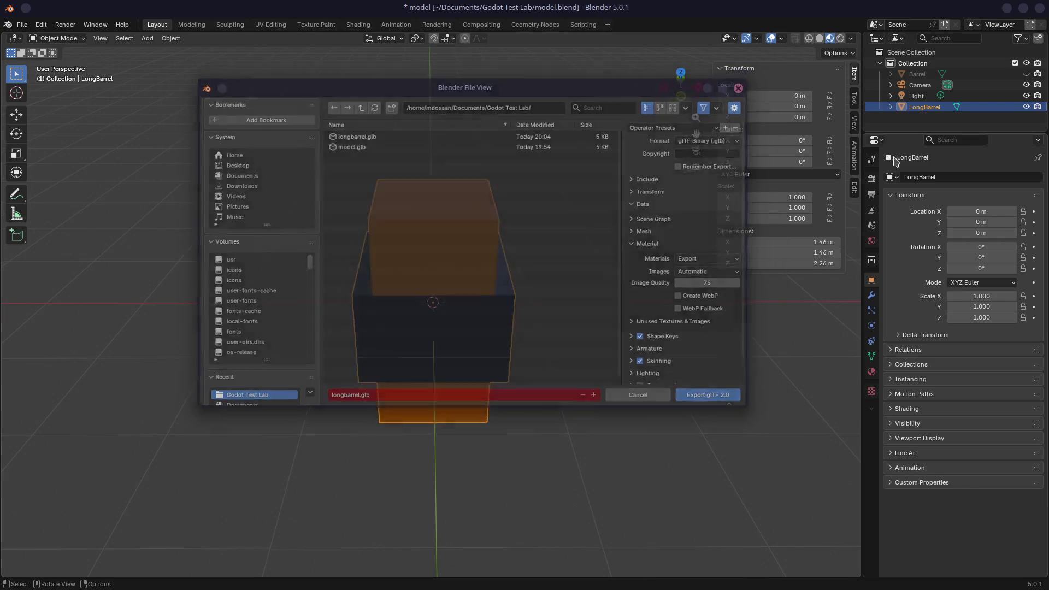
pyautogui.click(910, 63)
pyautogui.rightClick(910, 63)
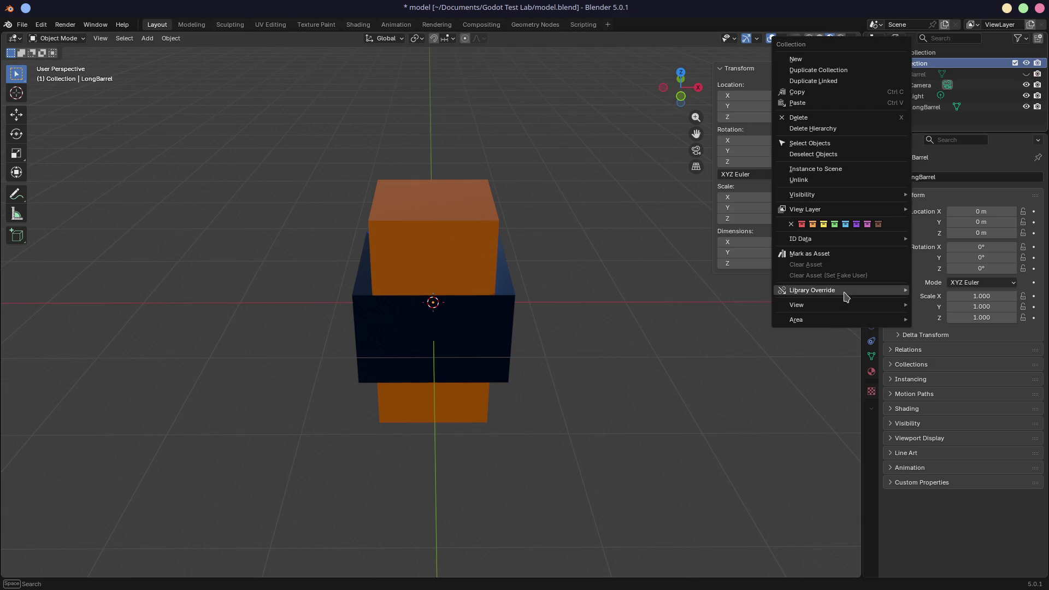
pyautogui.moveTo(845, 192)
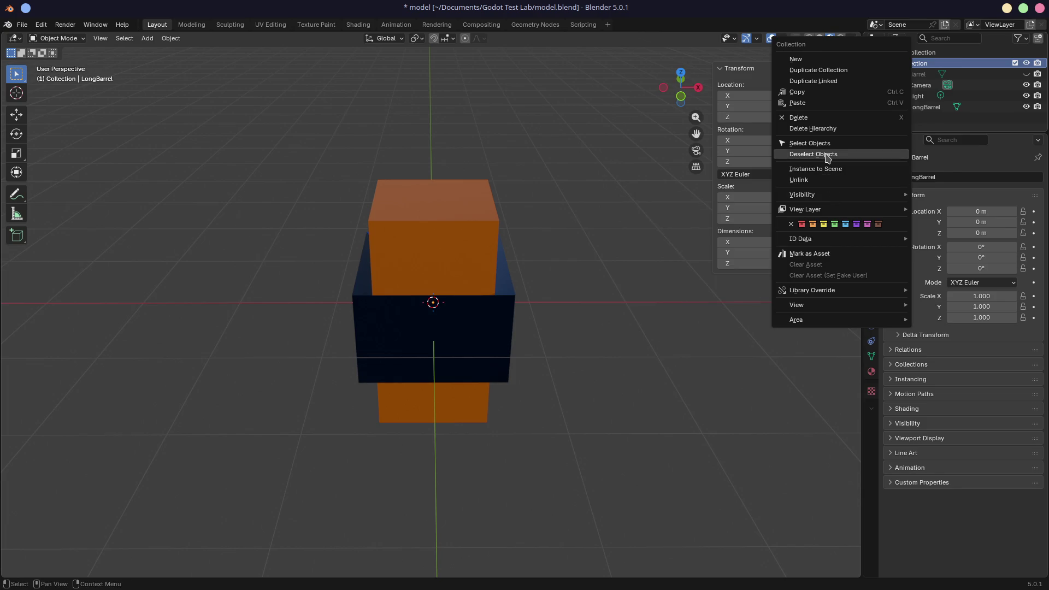
pyautogui.press('Escape')
# Step: Orbit to a three-quarter view, hide LongBarrel, and show and select the short Barrel
pyautogui.moveTo(656, 203)
pyautogui.mouseDown(button='middle')
pyautogui.moveTo(644, 206)
pyautogui.moveTo(648, 195)
pyautogui.moveTo(558, 211)
pyautogui.moveTo(582, 246)
pyautogui.mouseUp(button='middle')
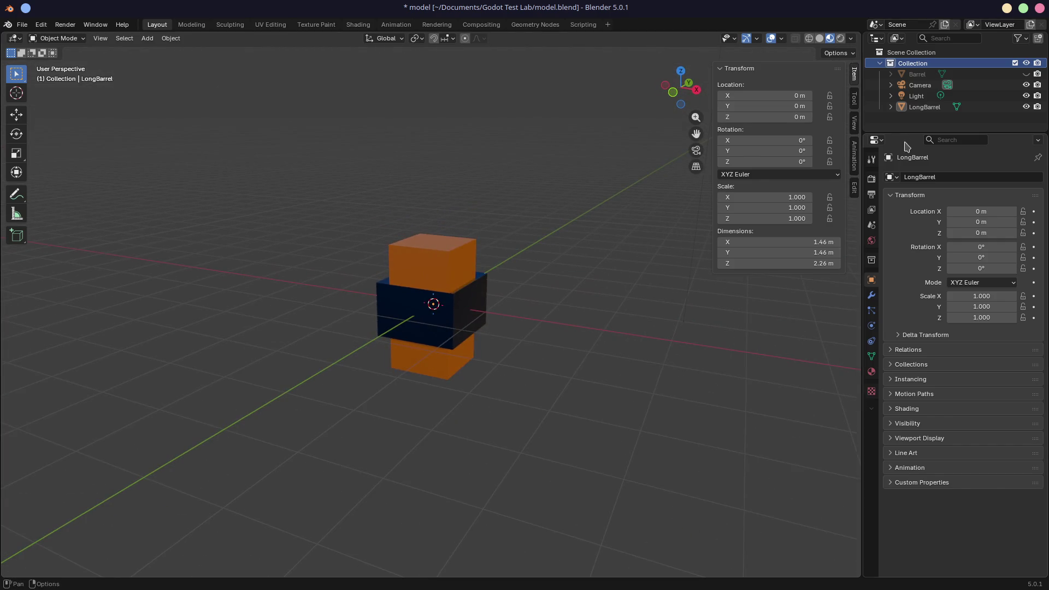
pyautogui.click(1026, 107)
pyautogui.click(1027, 73)
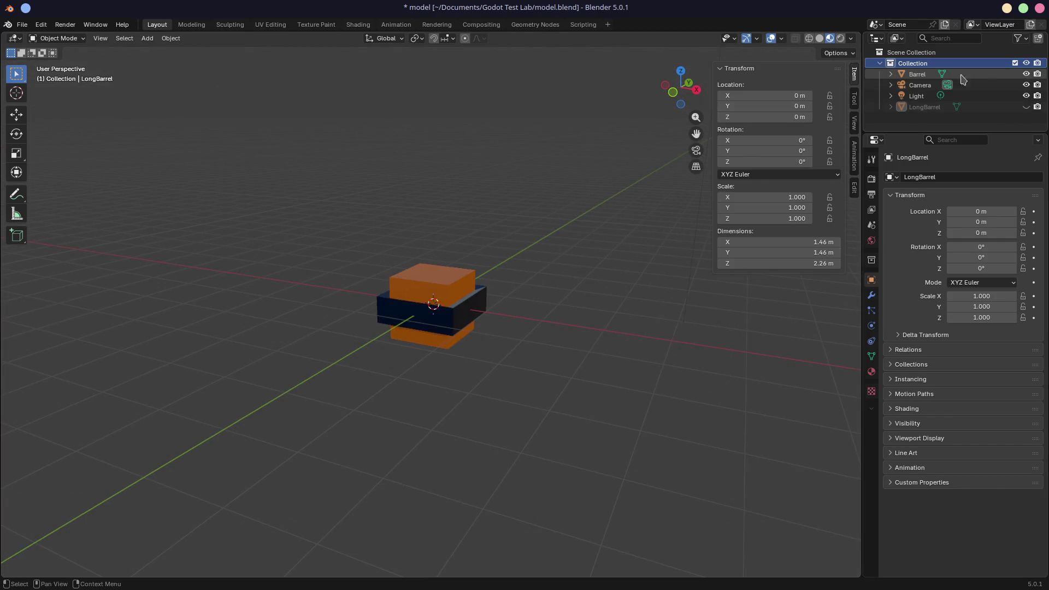
pyautogui.click(912, 75)
pyautogui.rightClick(911, 76)
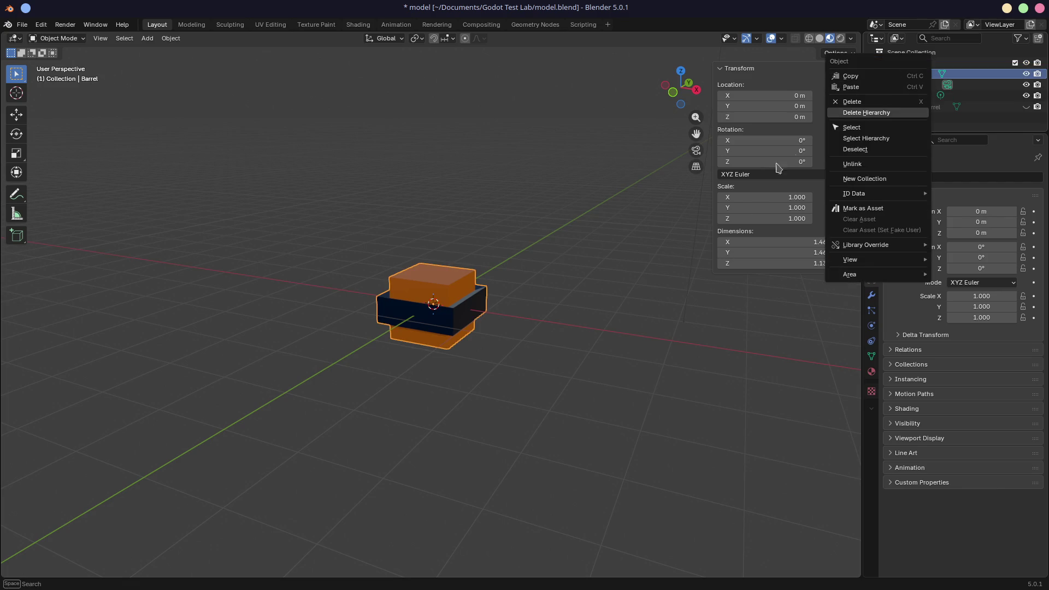
pyautogui.click(22, 25)
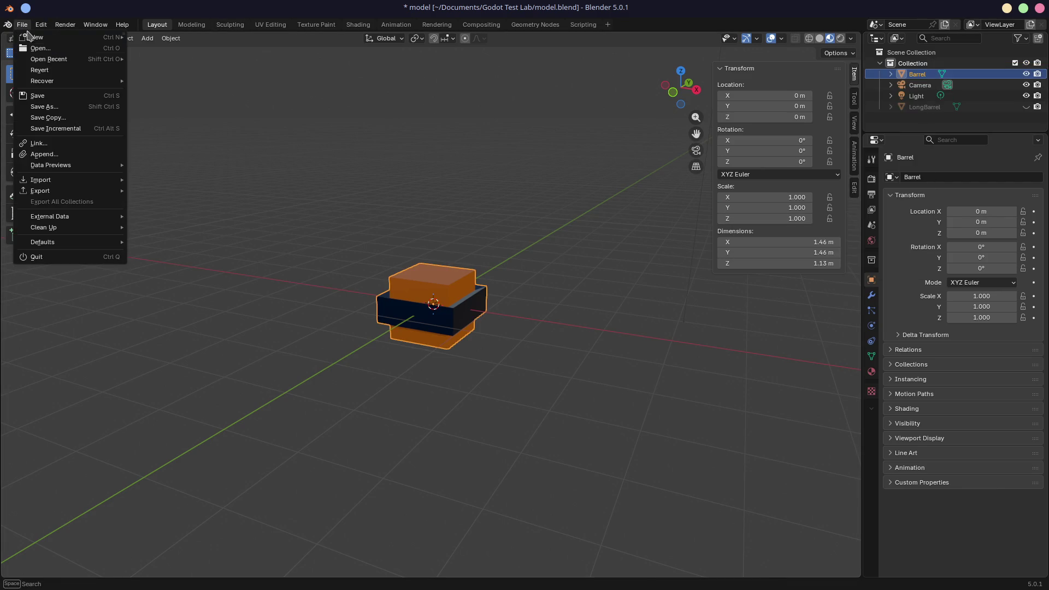
# Step: Start a glTF 2.0 export and briefly expand the Data and Animation sections
pyautogui.moveTo(41, 243)
pyautogui.click(164, 328)
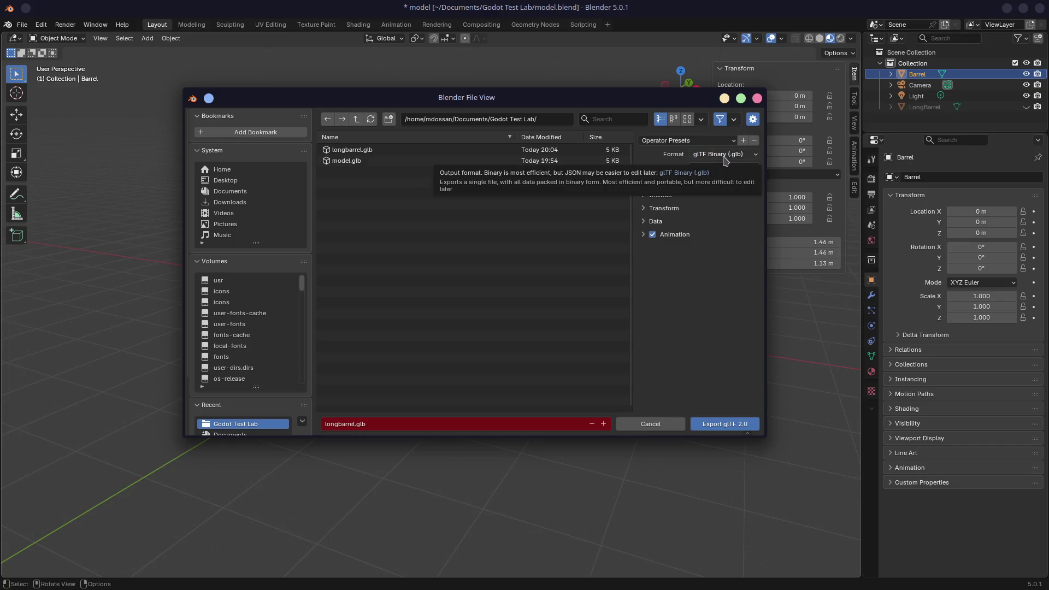
pyautogui.click(644, 221)
pyautogui.click(646, 222)
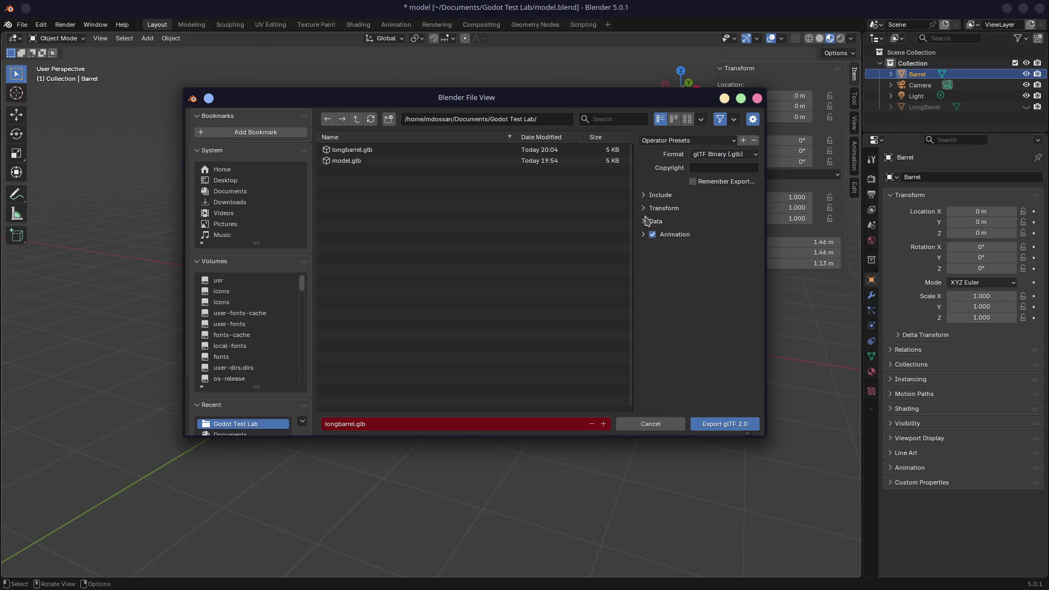
pyautogui.click(645, 236)
pyautogui.click(646, 236)
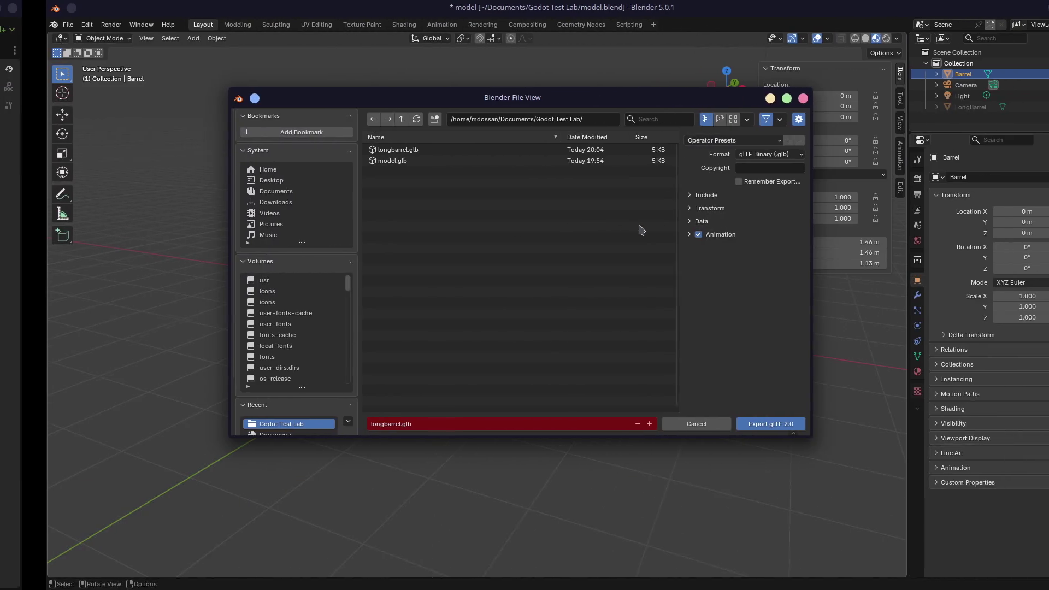
# Step: Expand Include, swap Selected Objects for Active Collection, and widen the export dialog
pyautogui.click(650, 196)
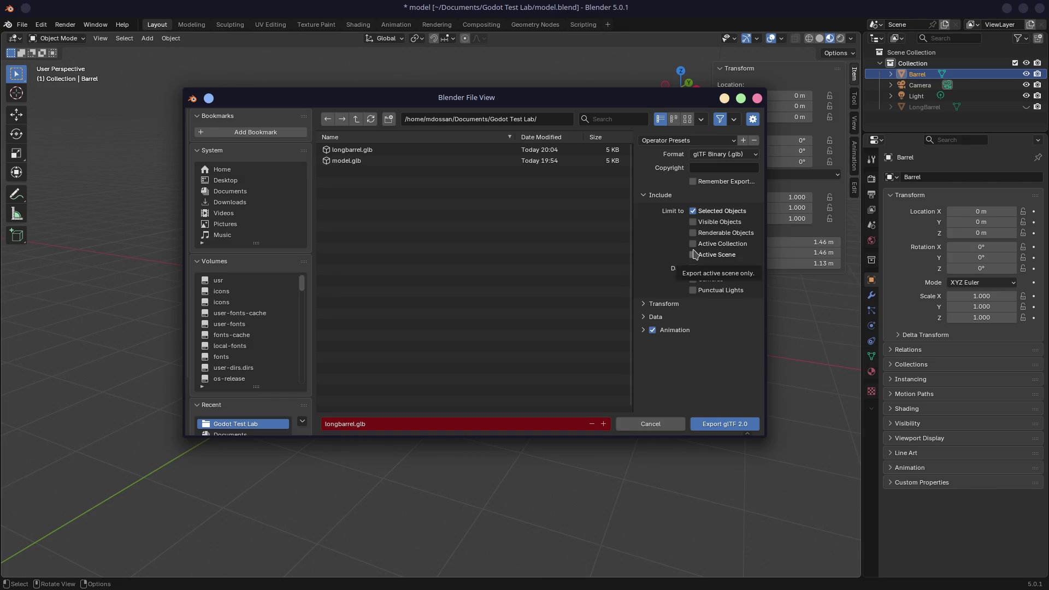
pyautogui.click(693, 211)
pyautogui.click(693, 244)
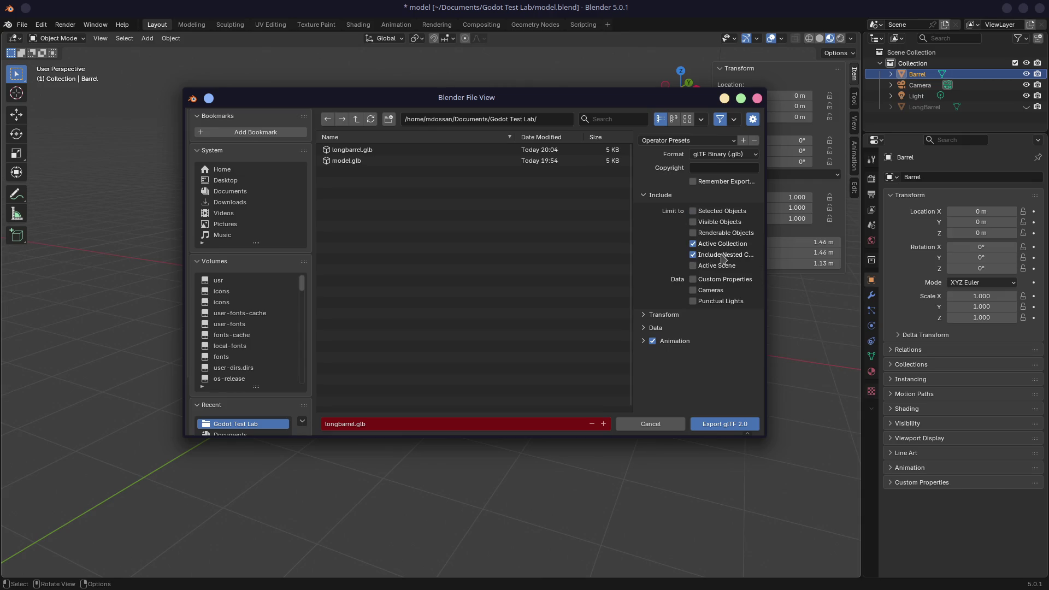
pyautogui.moveTo(766, 241)
pyautogui.mouseDown()
pyautogui.moveTo(873, 239)
pyautogui.moveTo(811, 243)
pyautogui.mouseUp()
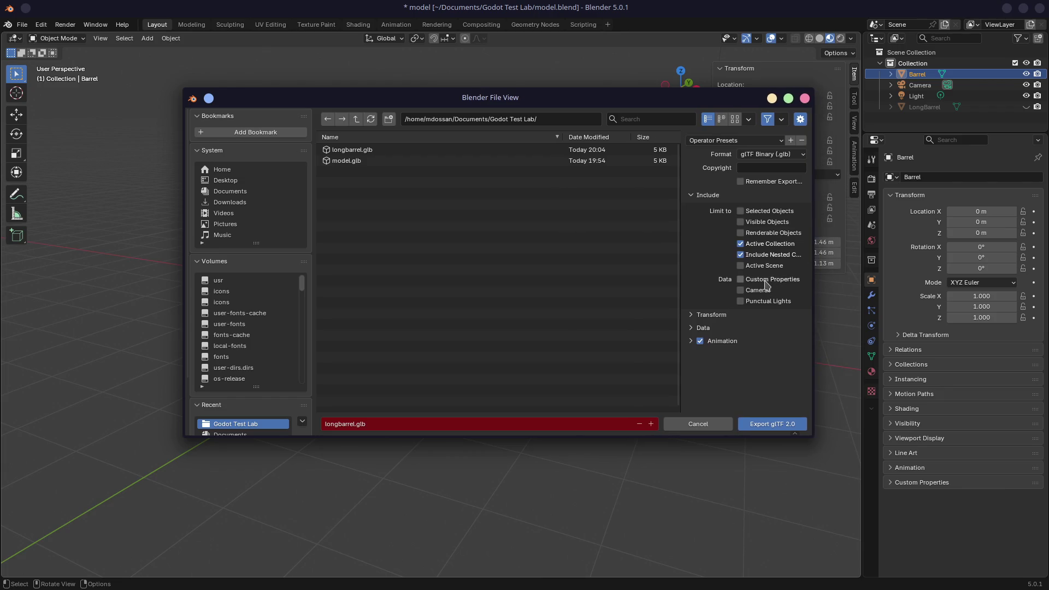
# Step: Expand Animation and Data, clear the Active Collection limit, and reopen the Include section
pyautogui.click(692, 341)
pyautogui.click(692, 328)
pyautogui.scroll(-4, 705, 327)
pyautogui.scroll(3, 695, 356)
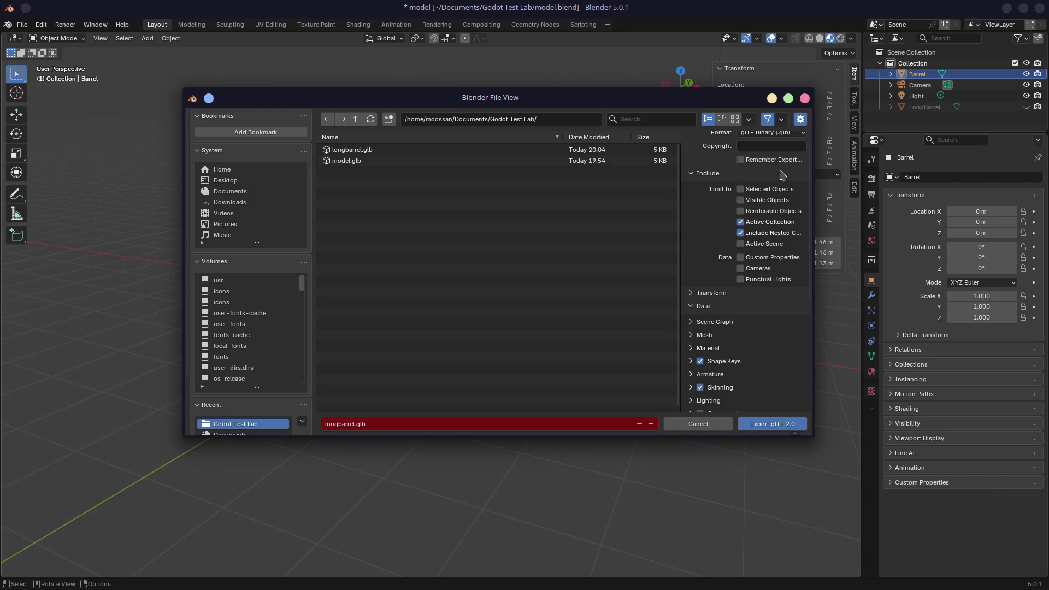
pyautogui.click(740, 222)
pyautogui.scroll(1, 739, 253)
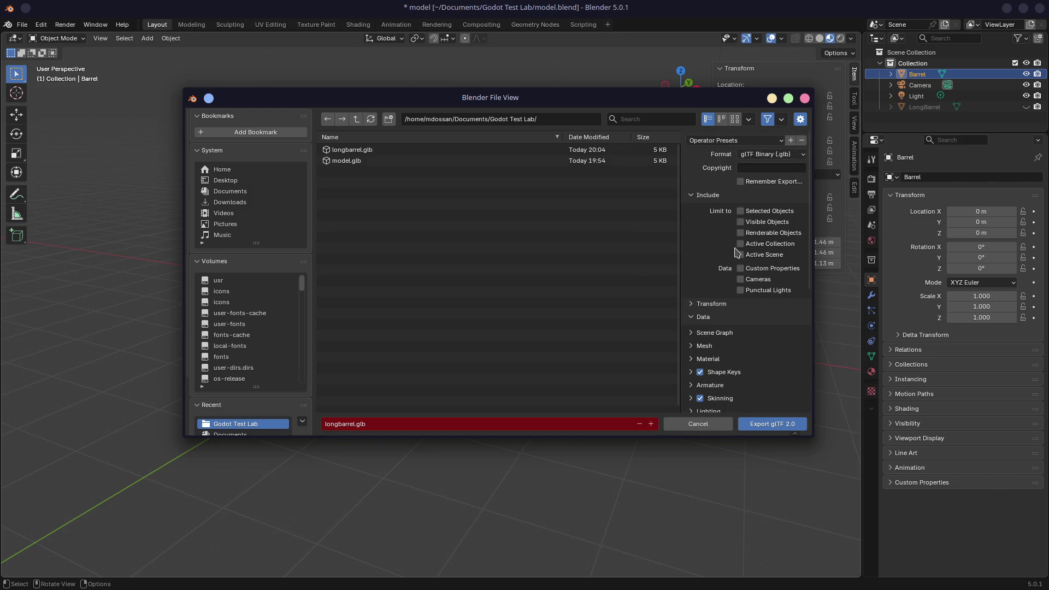
pyautogui.click(692, 195)
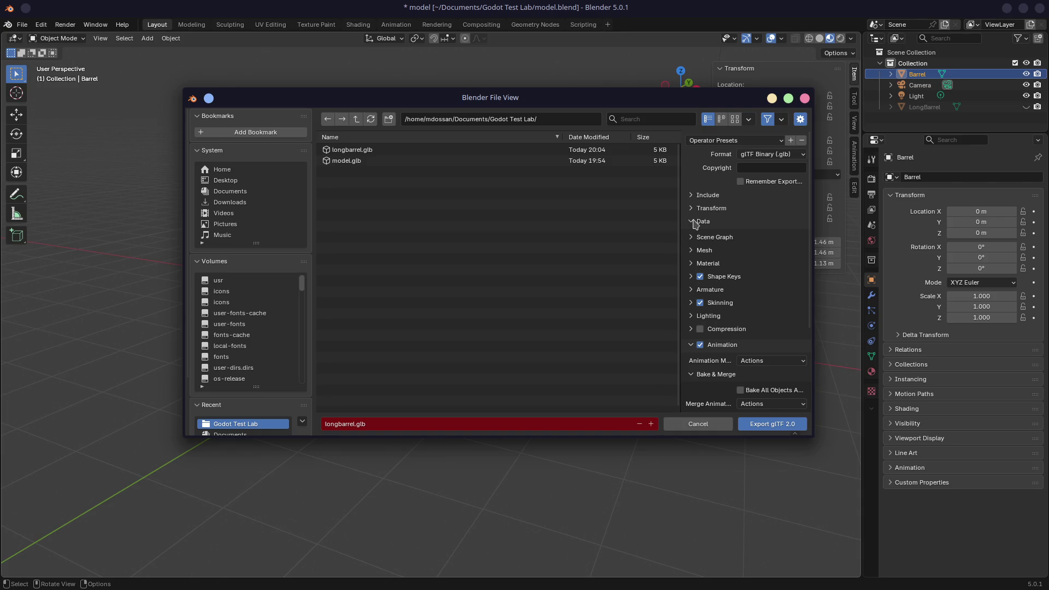
pyautogui.click(693, 196)
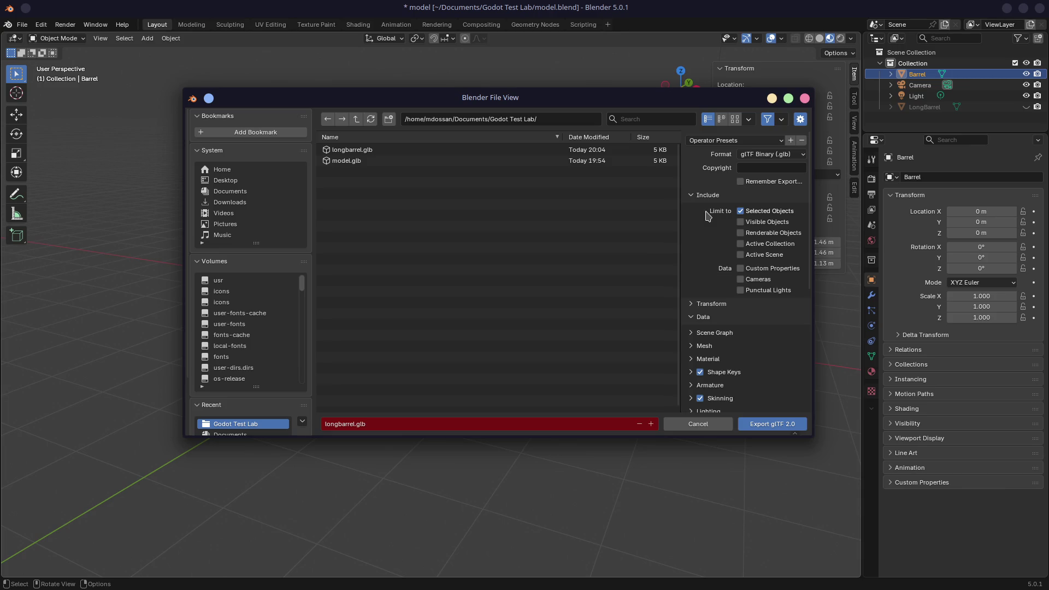
# Step: Collapse Include and expand Material, briefly checking the Unused Textures & Images options
pyautogui.click(688, 196)
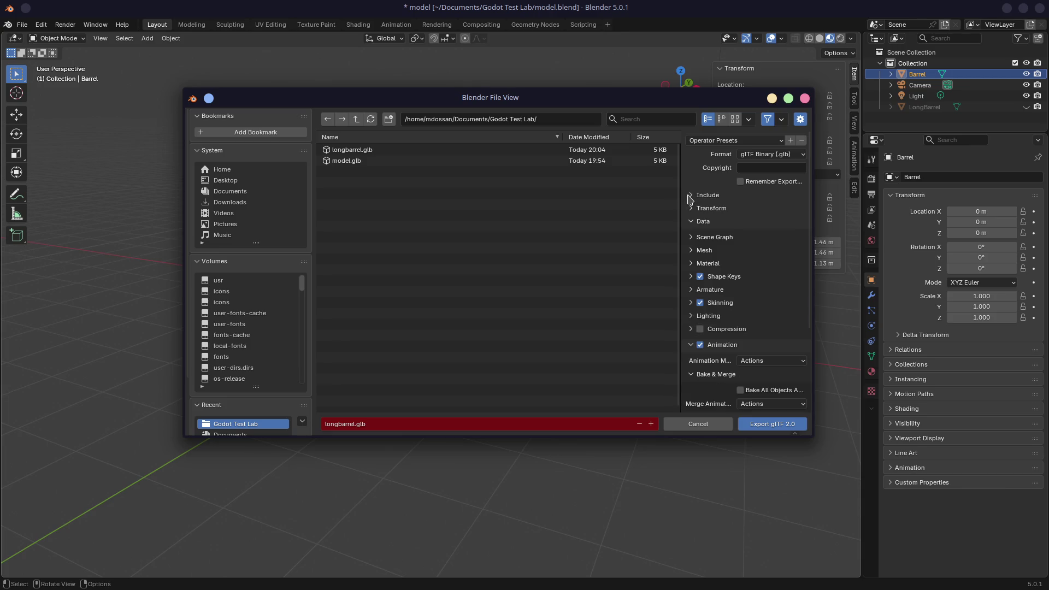
pyautogui.click(692, 263)
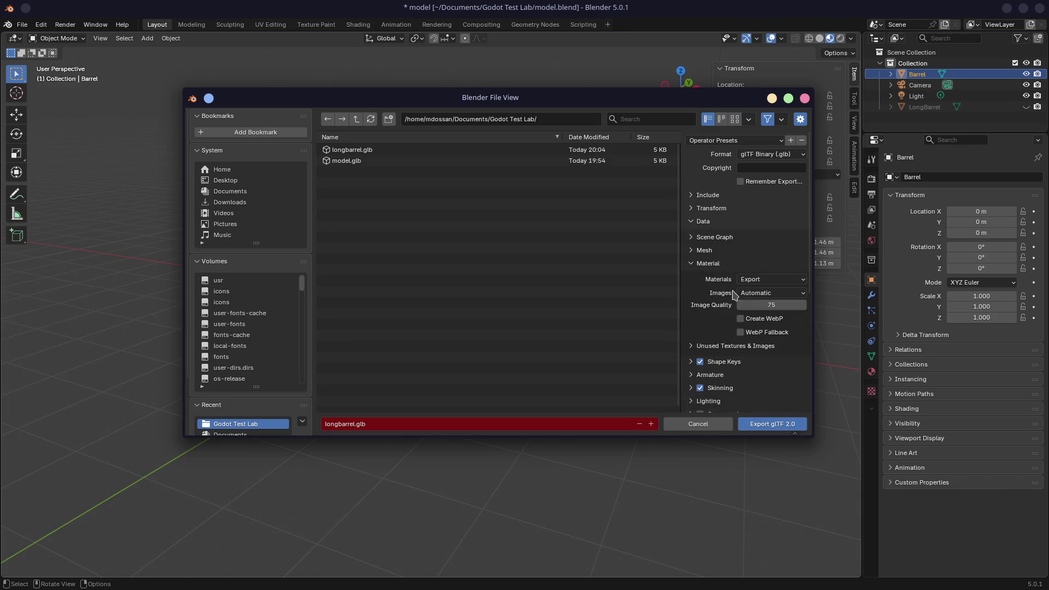
pyautogui.scroll(-2, 701, 311)
pyautogui.click(692, 304)
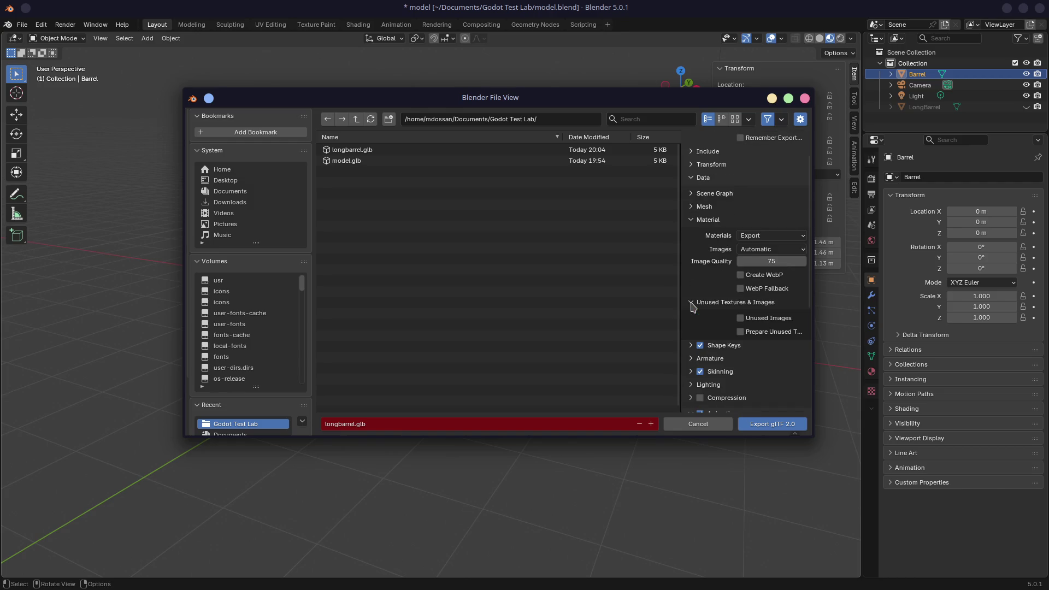
pyautogui.click(692, 304)
pyautogui.scroll(-2, 692, 307)
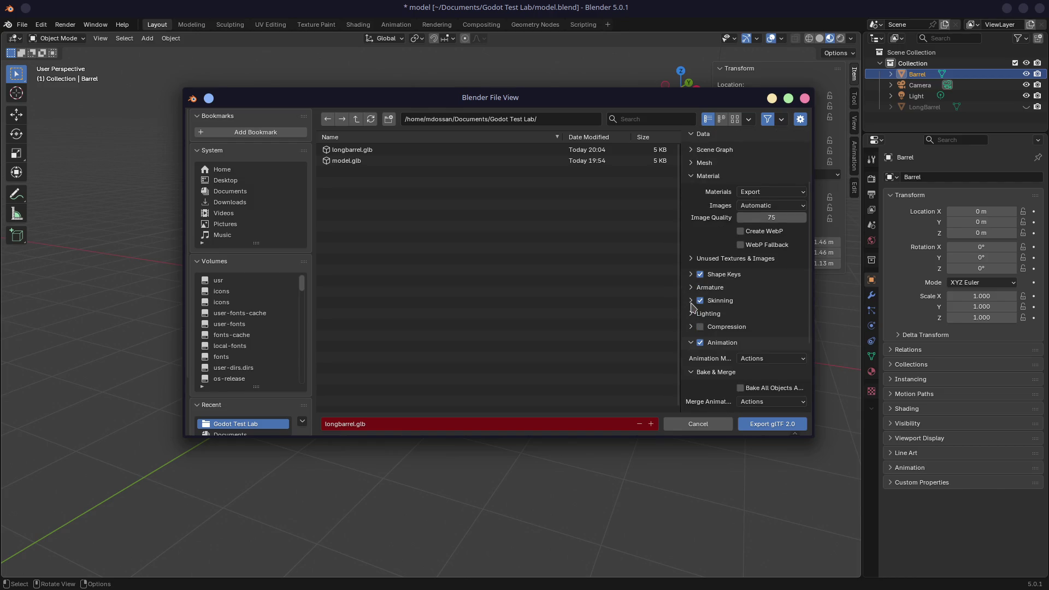
pyautogui.scroll(-5, 693, 307)
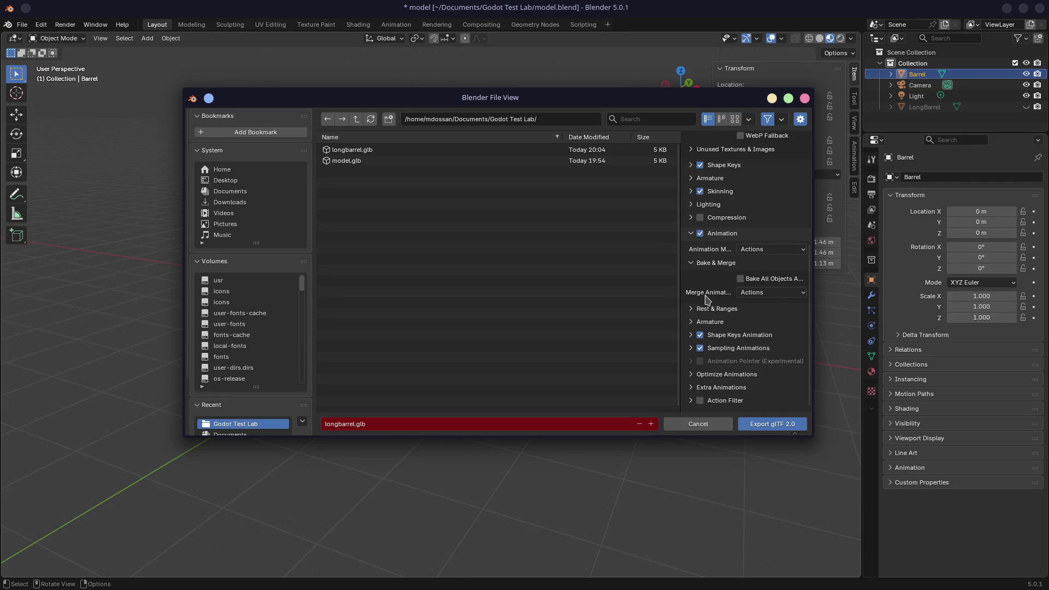
# Step: Collapse the Bake & Merge animation options and recheck Unused Textures & Images
pyautogui.click(692, 263)
pyautogui.scroll(4, 692, 301)
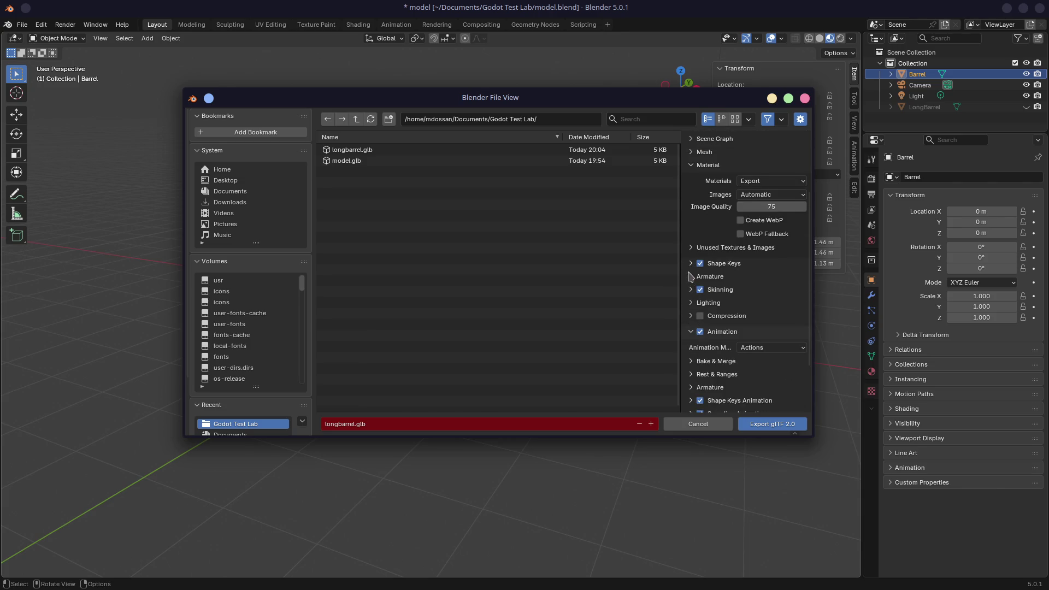
pyautogui.scroll(2, 693, 280)
pyautogui.click(692, 292)
pyautogui.click(692, 291)
pyautogui.scroll(2, 693, 293)
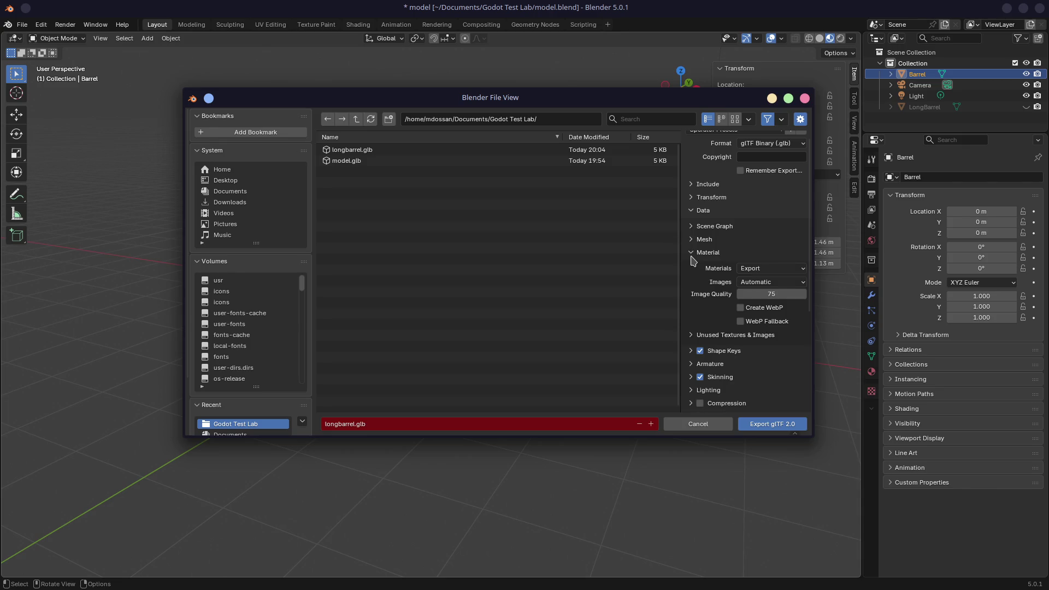
# Step: Collapse Material, glance at Mesh and Scene Graph options, and close the export without exporting
pyautogui.click(691, 252)
pyautogui.click(691, 240)
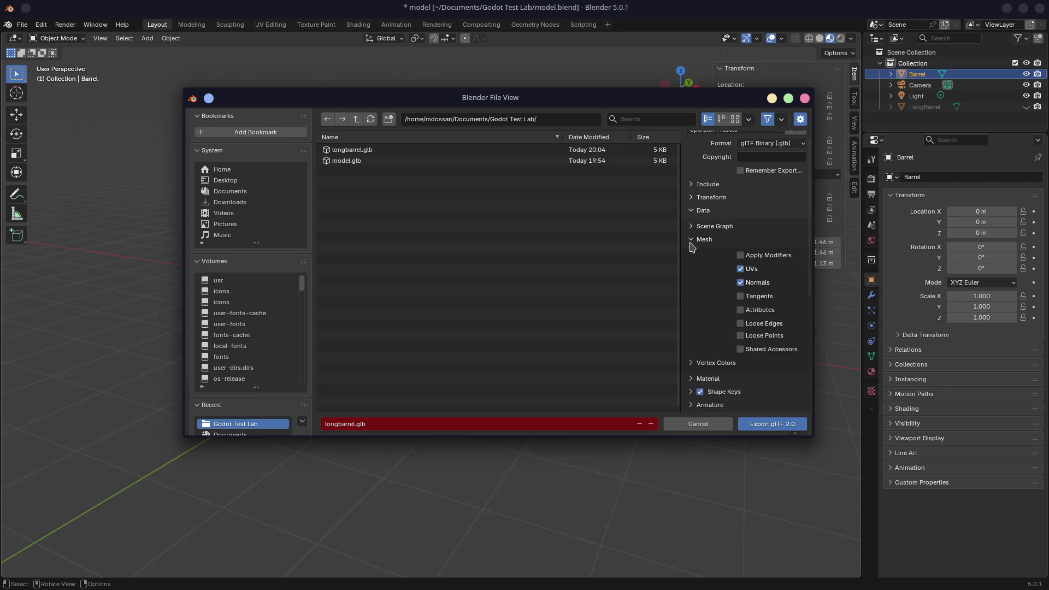
pyautogui.click(691, 240)
pyautogui.click(692, 226)
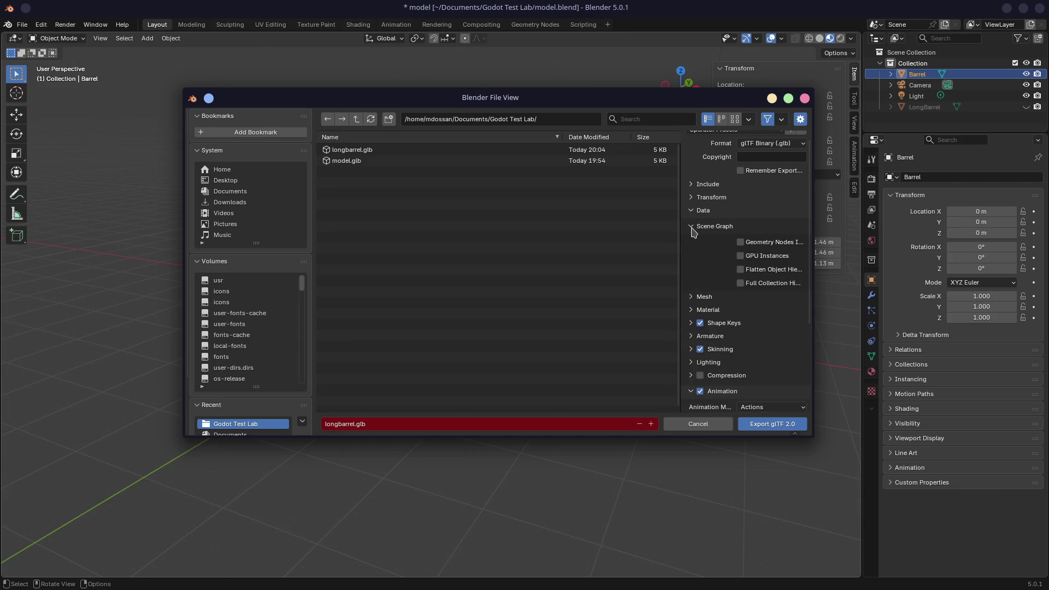
pyautogui.click(692, 228)
pyautogui.click(804, 98)
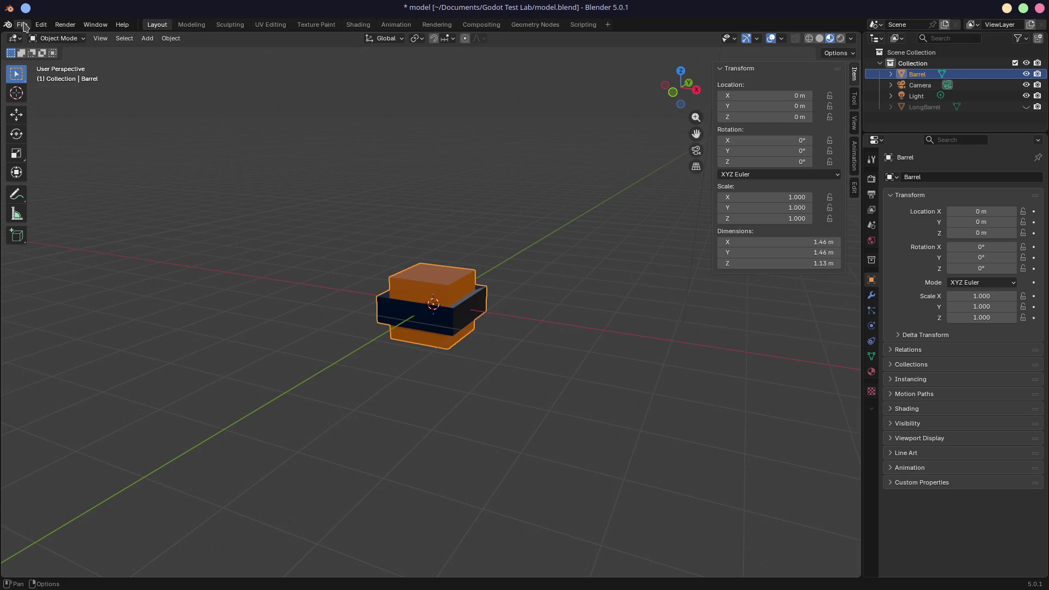
pyautogui.click(21, 25)
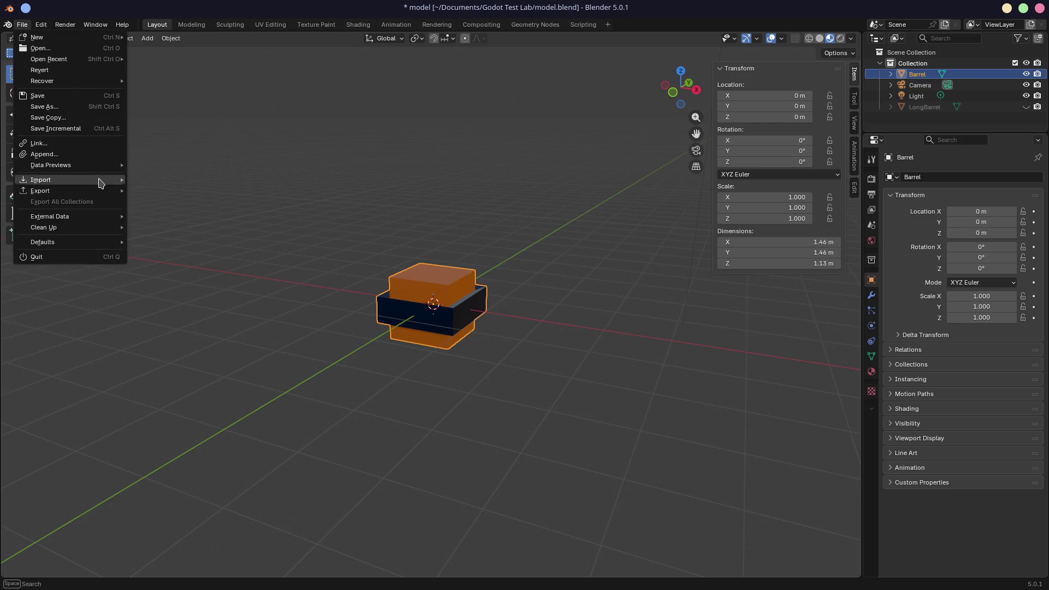
# Step: Show the Barrel's Material Properties with its Wood and Metal slots
pyautogui.moveTo(90, 192)
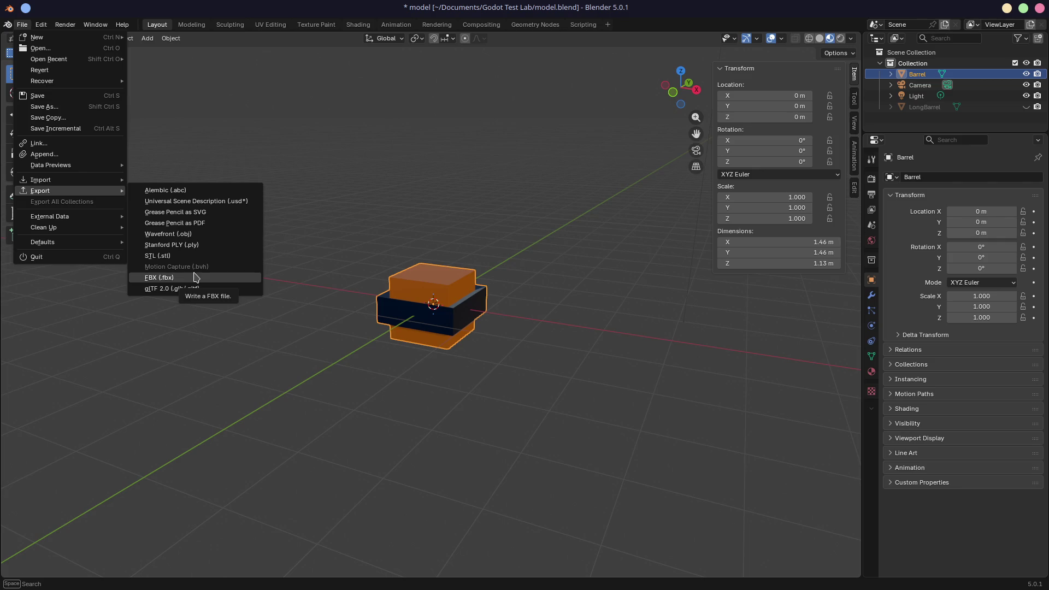
pyautogui.click(871, 371)
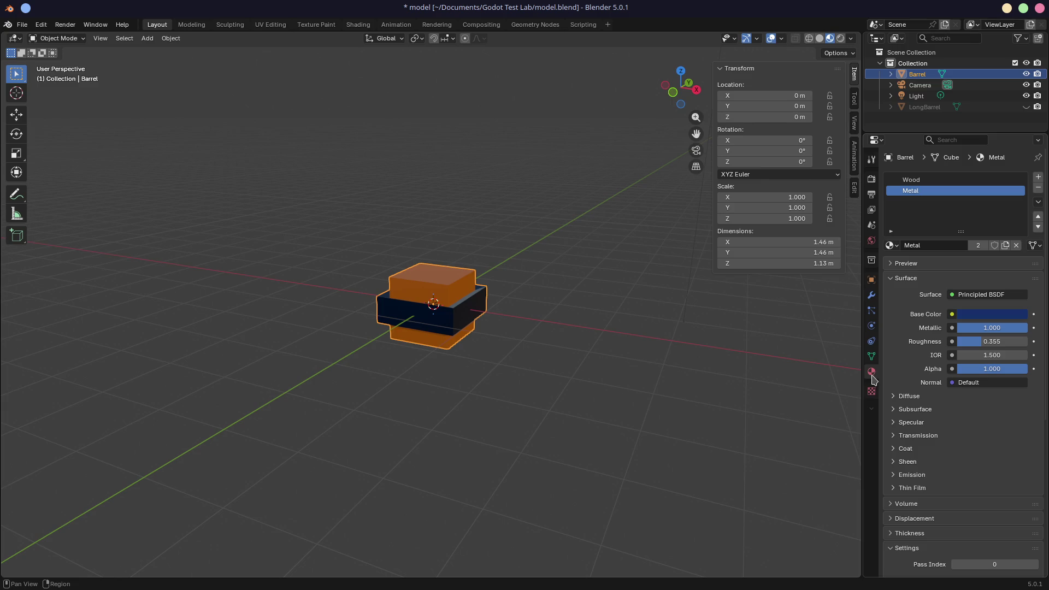
# Step: Make Wood the active material slot and start a glTF 2.0 export for longbarrel.glb
pyautogui.click(920, 181)
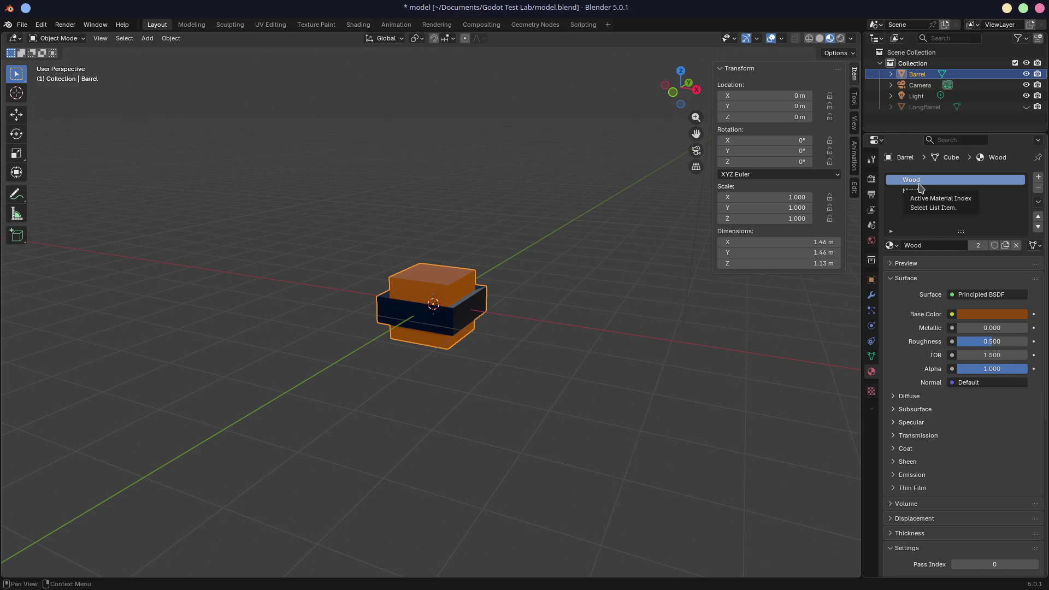
pyautogui.click(22, 24)
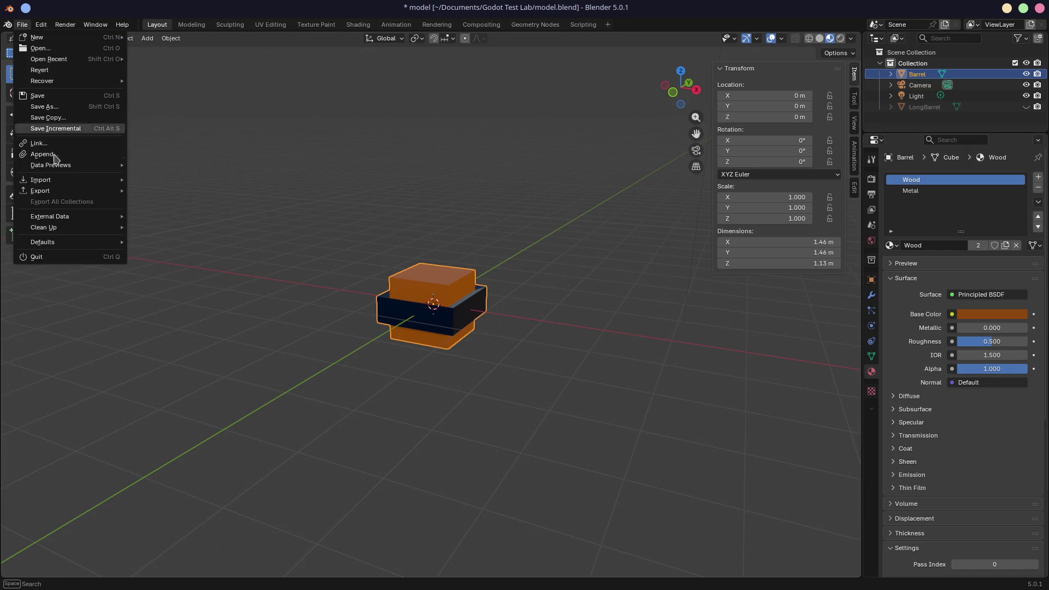
pyautogui.moveTo(59, 192)
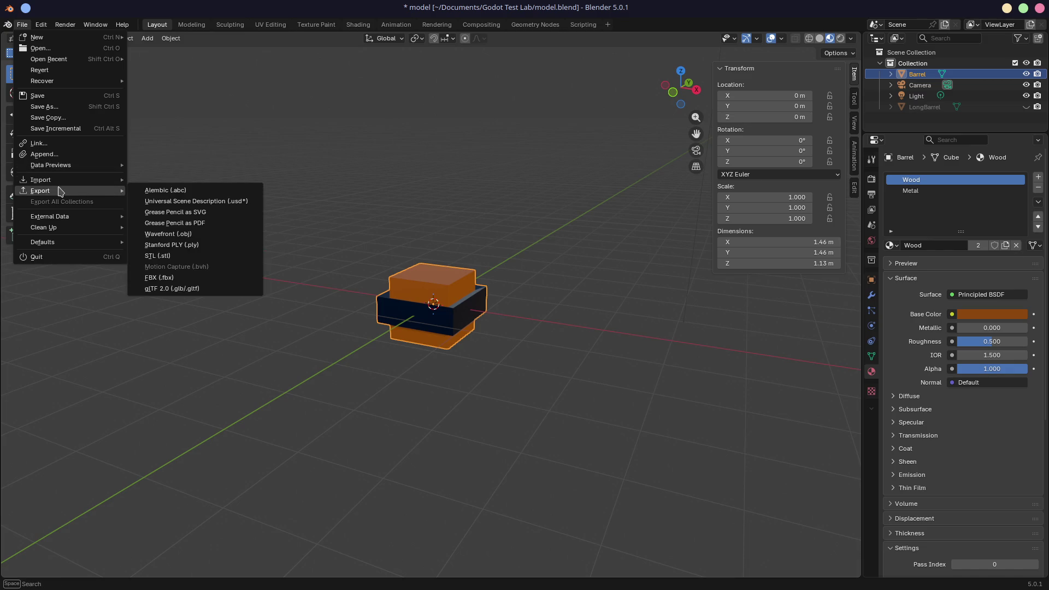
pyautogui.click(184, 289)
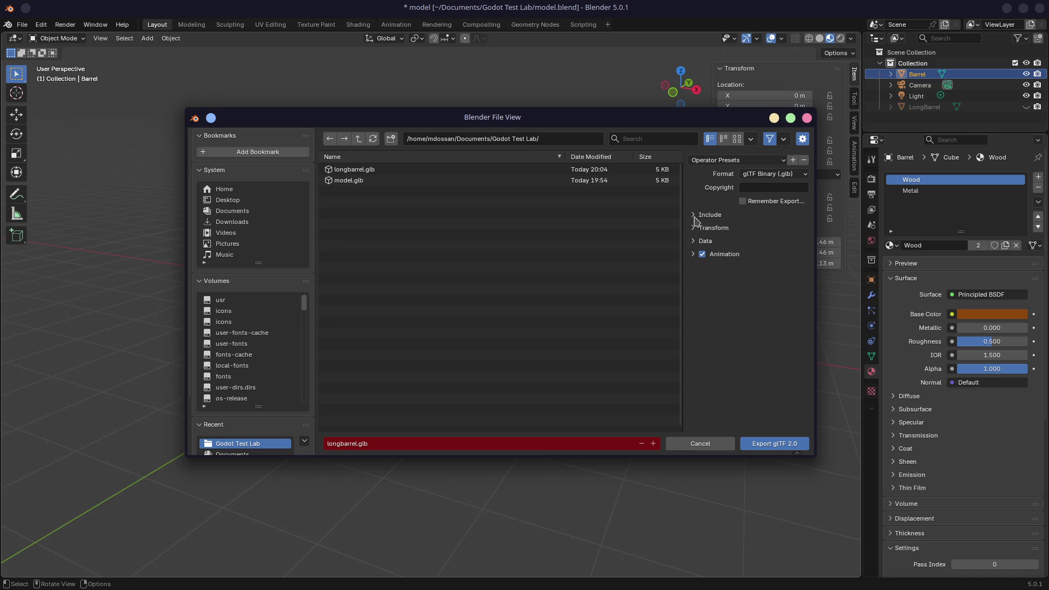
# Step: Expand Data > Material and confirm Materials on Export and Images on Automatic
pyautogui.click(694, 241)
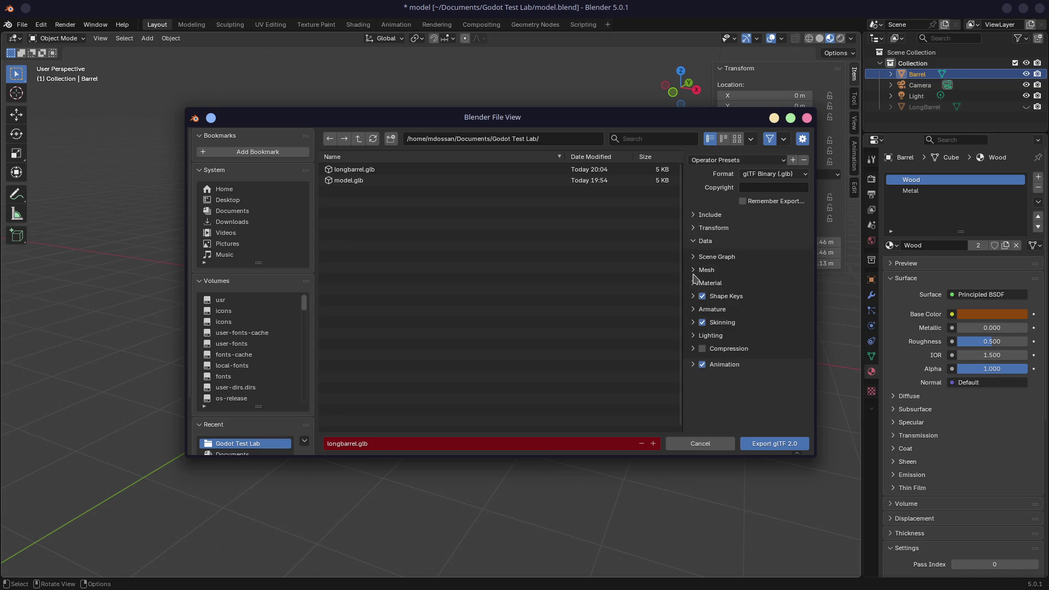
pyautogui.click(694, 282)
pyautogui.click(755, 300)
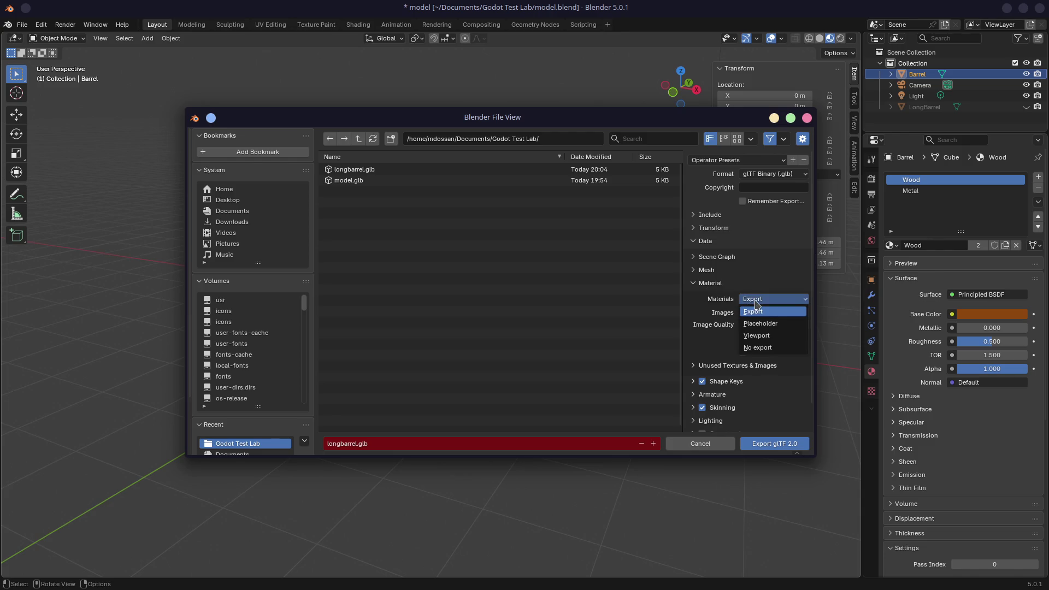
pyautogui.click(719, 305)
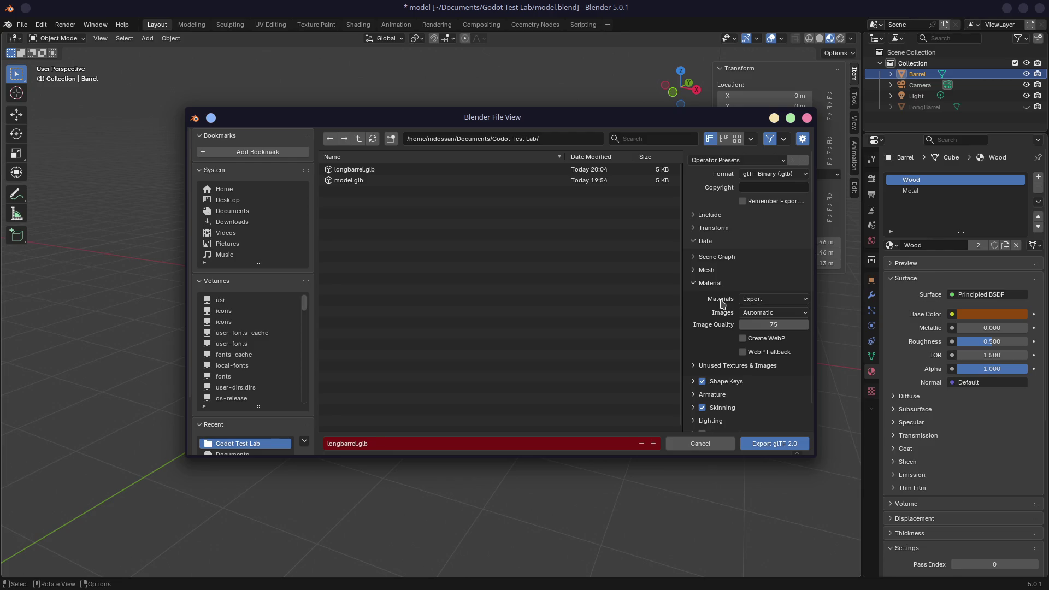
pyautogui.rightClick(723, 304)
pyautogui.click(764, 314)
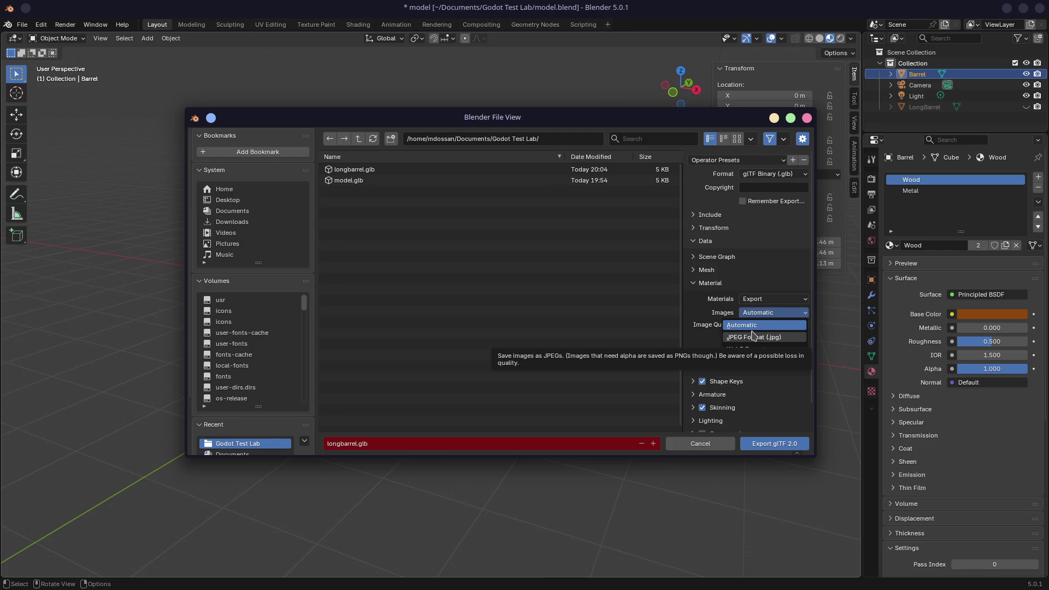
pyautogui.click(723, 320)
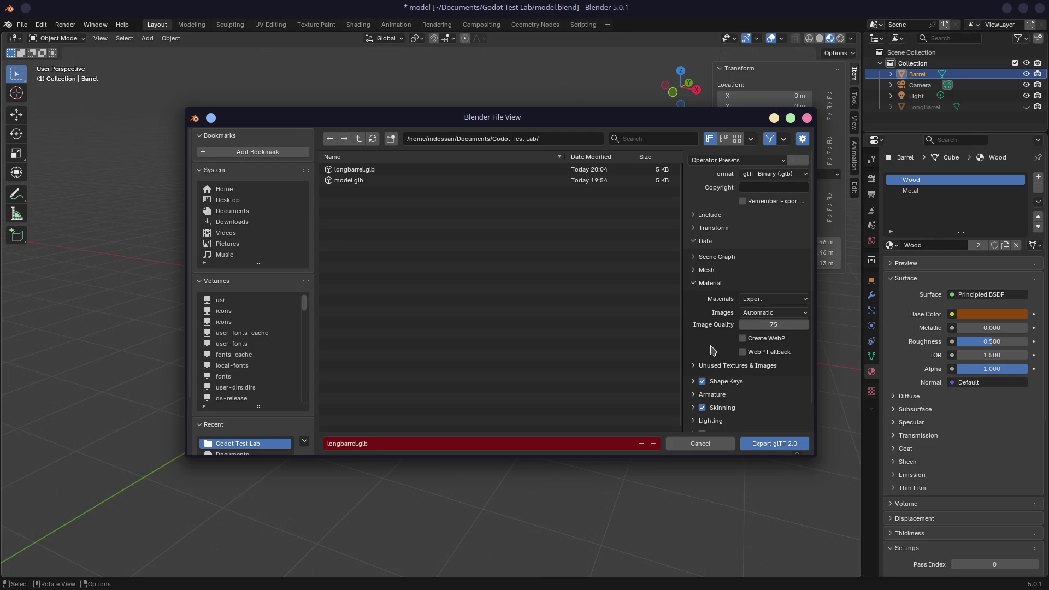
# Step: Try Viewport and Placeholder for Materials, set it back to Export, and expand Include
pyautogui.click(752, 300)
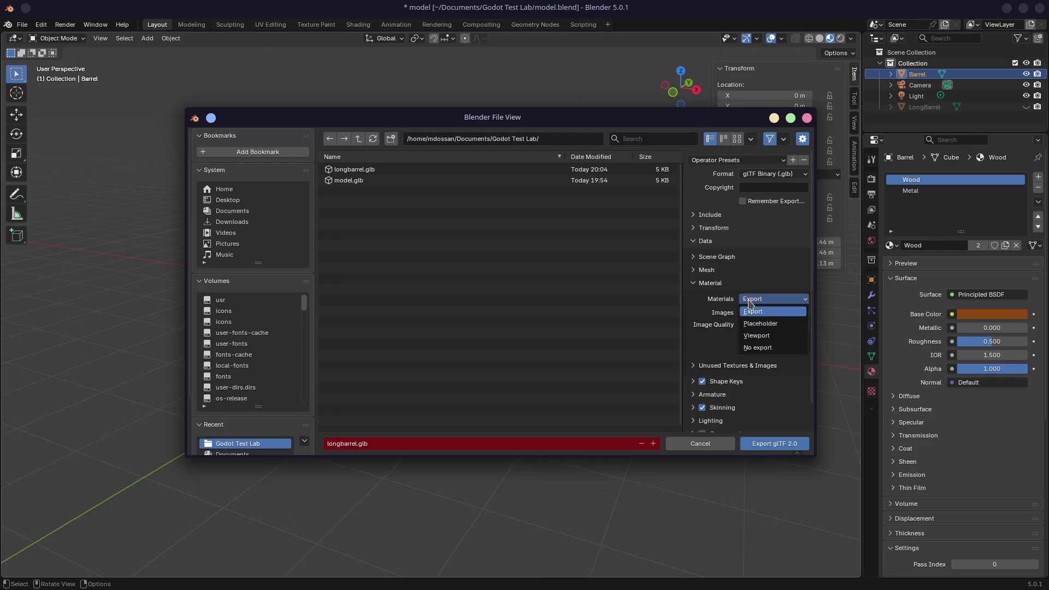
pyautogui.click(756, 338)
pyautogui.click(759, 302)
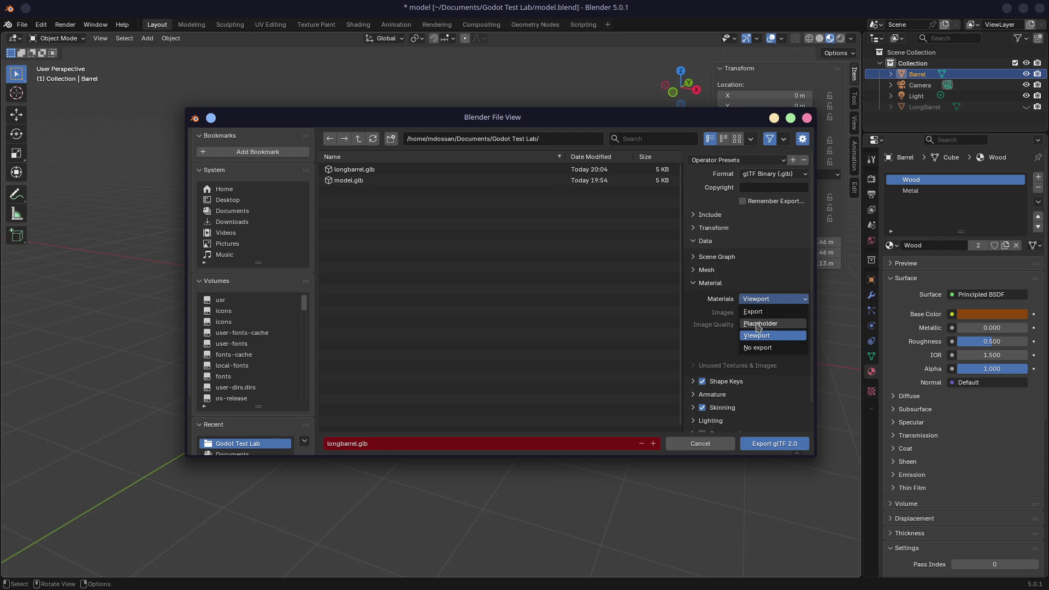
pyautogui.click(759, 323)
pyautogui.click(760, 301)
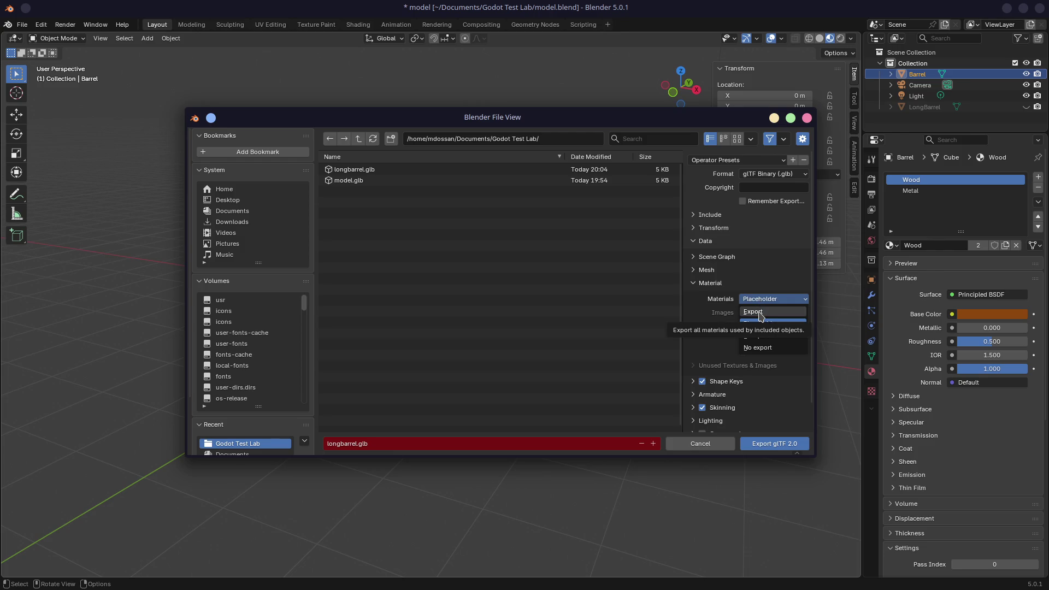
pyautogui.click(760, 312)
pyautogui.click(693, 215)
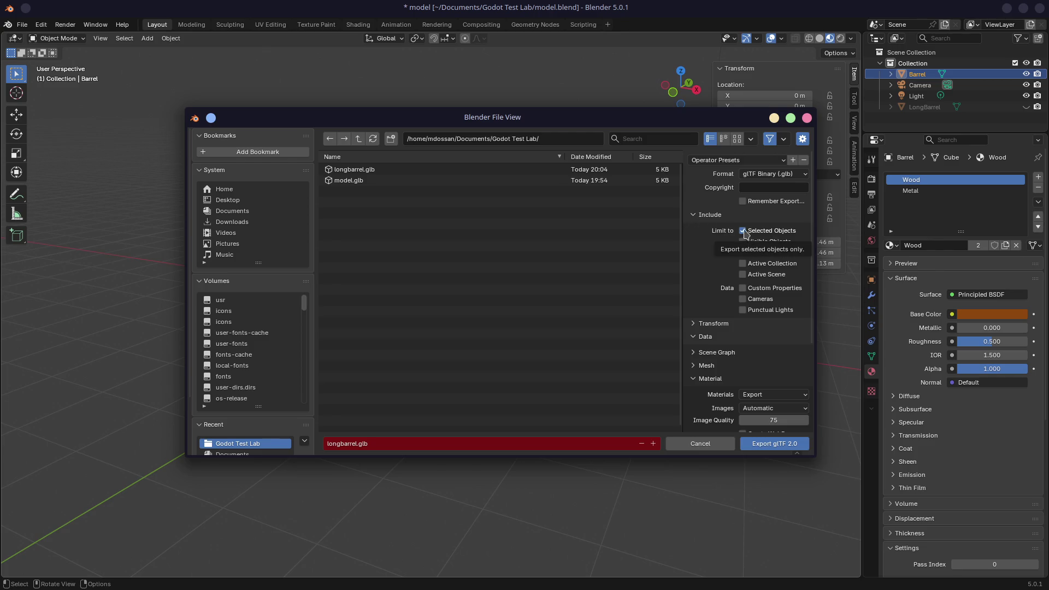
# Step: Set the format to glTF Separate (.gltf + .bin + textures) and export longbarrel.gltf
pyautogui.click(762, 175)
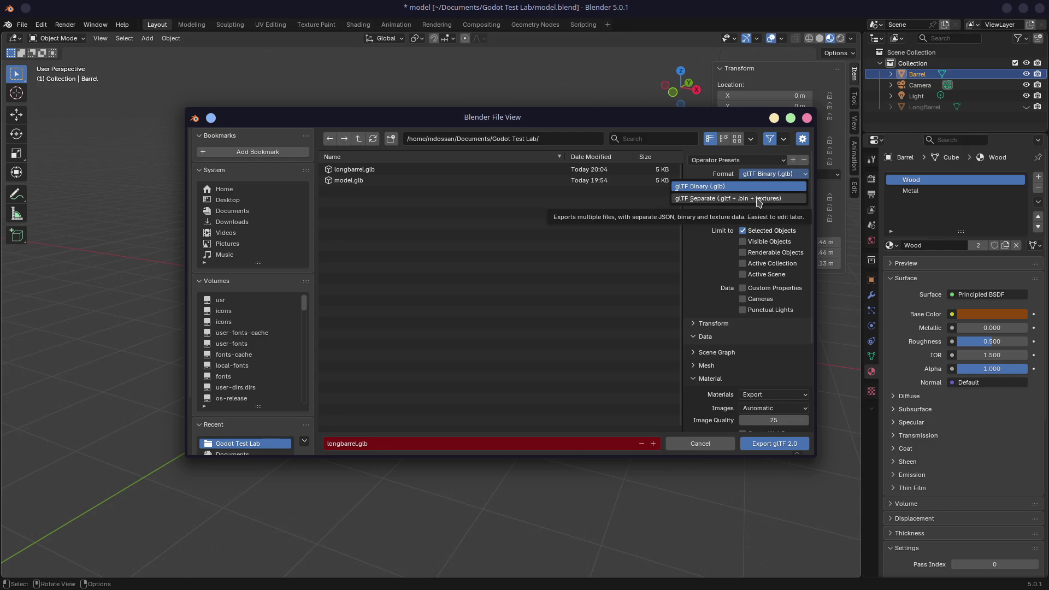
pyautogui.click(759, 202)
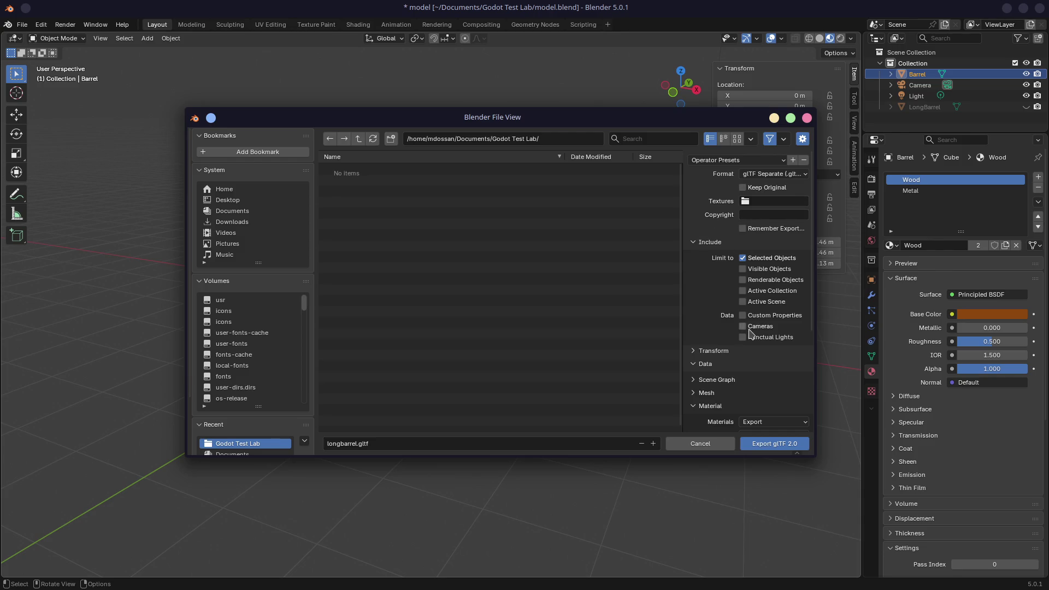
pyautogui.click(773, 448)
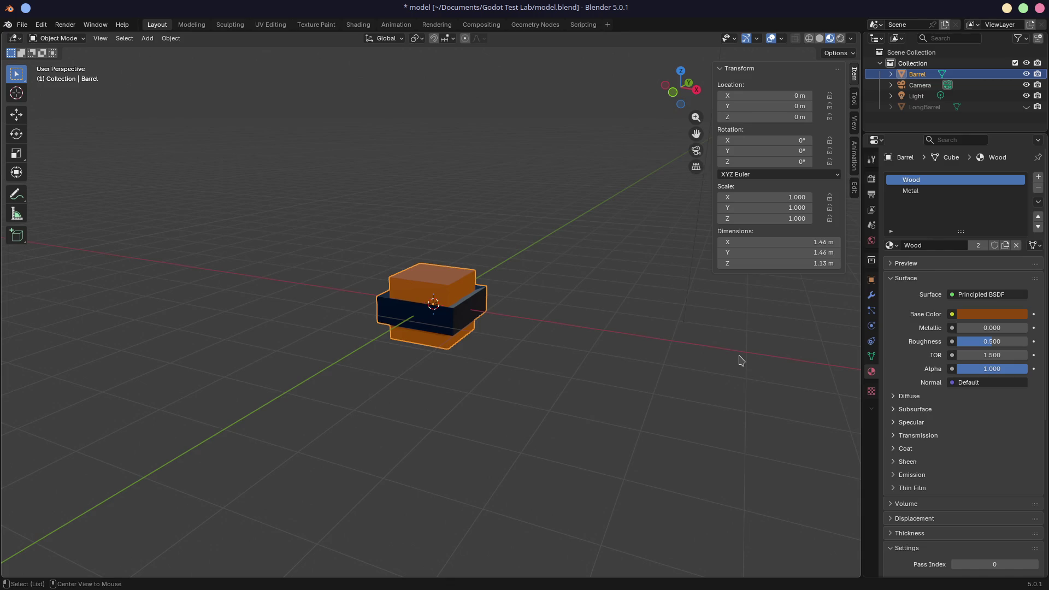
pyautogui.hotkey('alt', 'Tab')
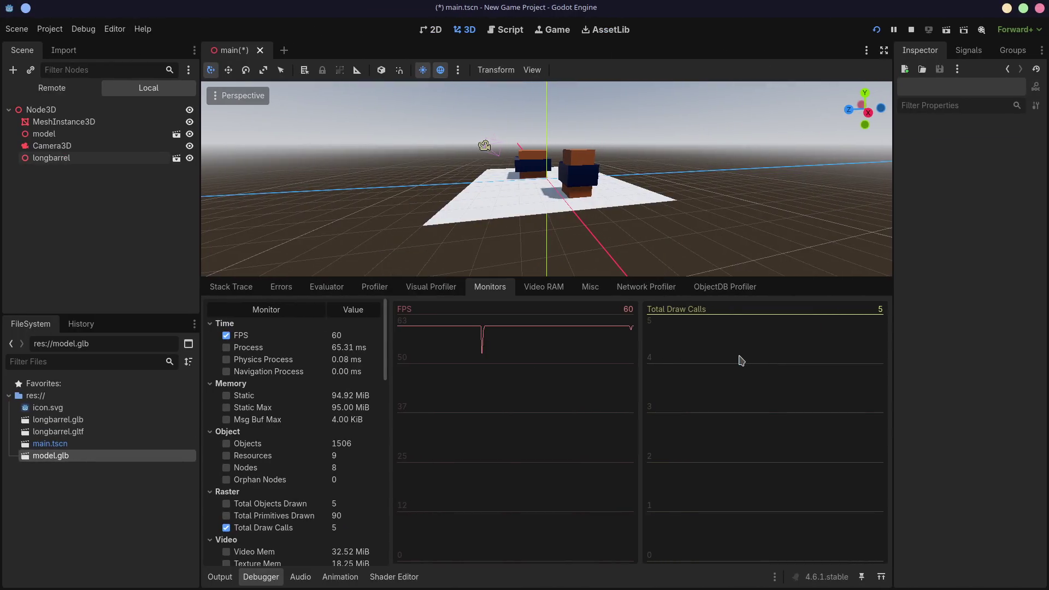
# Step: Open longbarrel.gltf's Advanced Import Settings and set the Wood material to Use External
pyautogui.hotkey('alt', 'Tab')
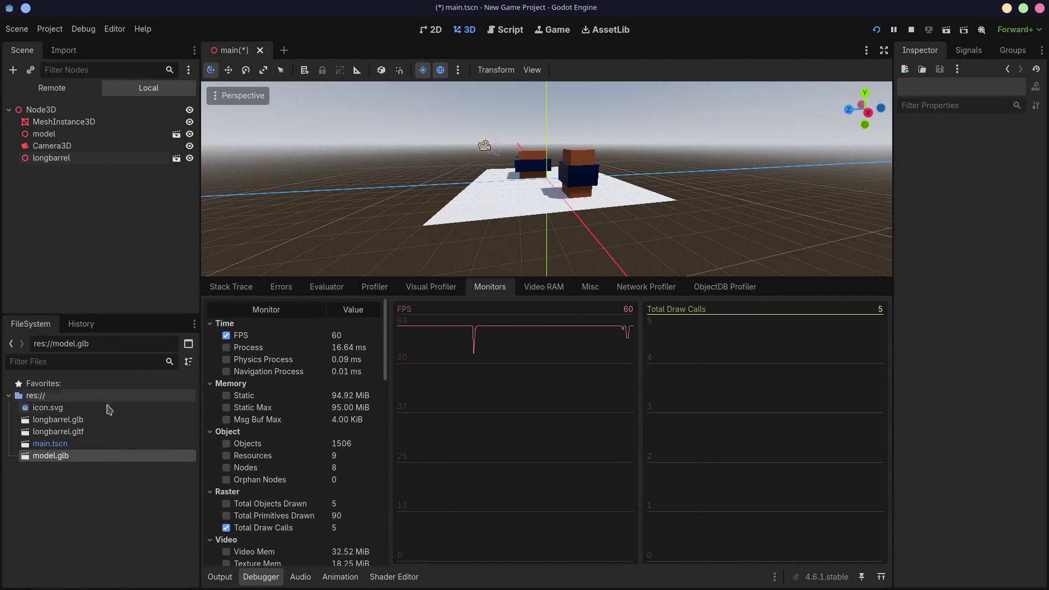
pyautogui.click(64, 434)
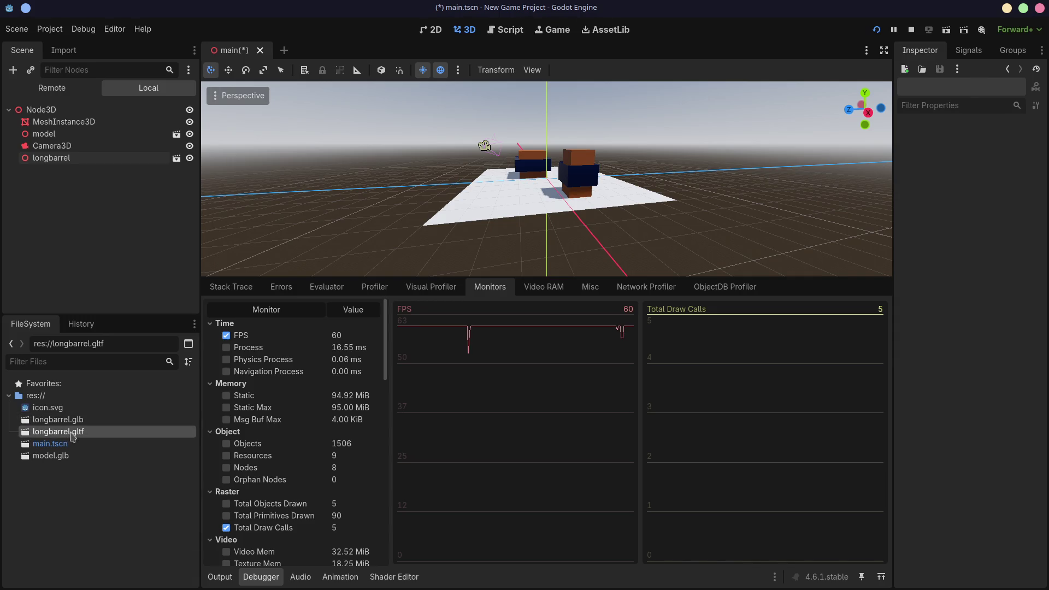
pyautogui.doubleClick(81, 431)
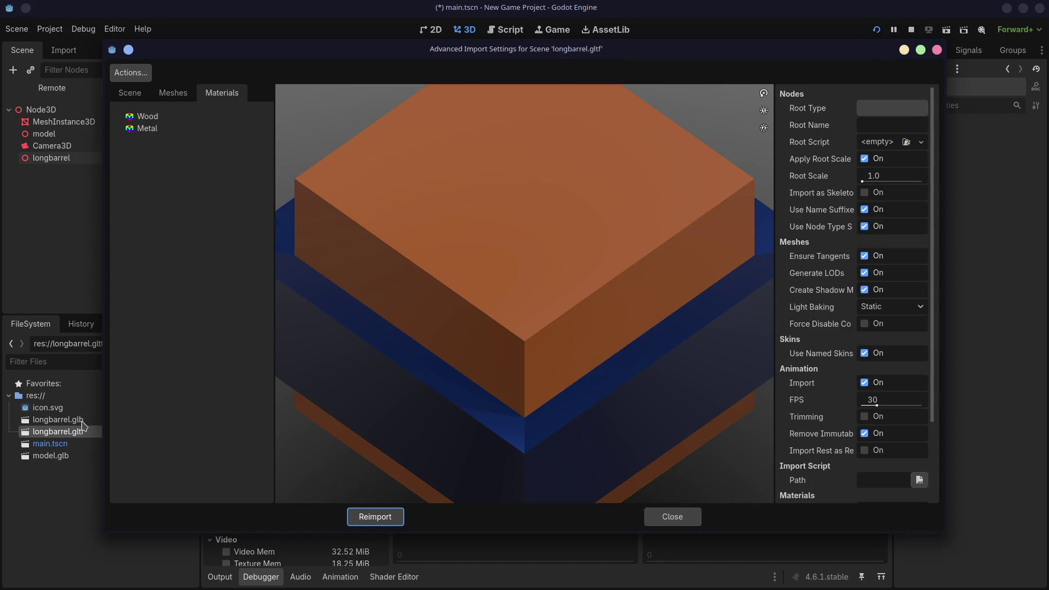
pyautogui.click(194, 96)
pyautogui.click(219, 94)
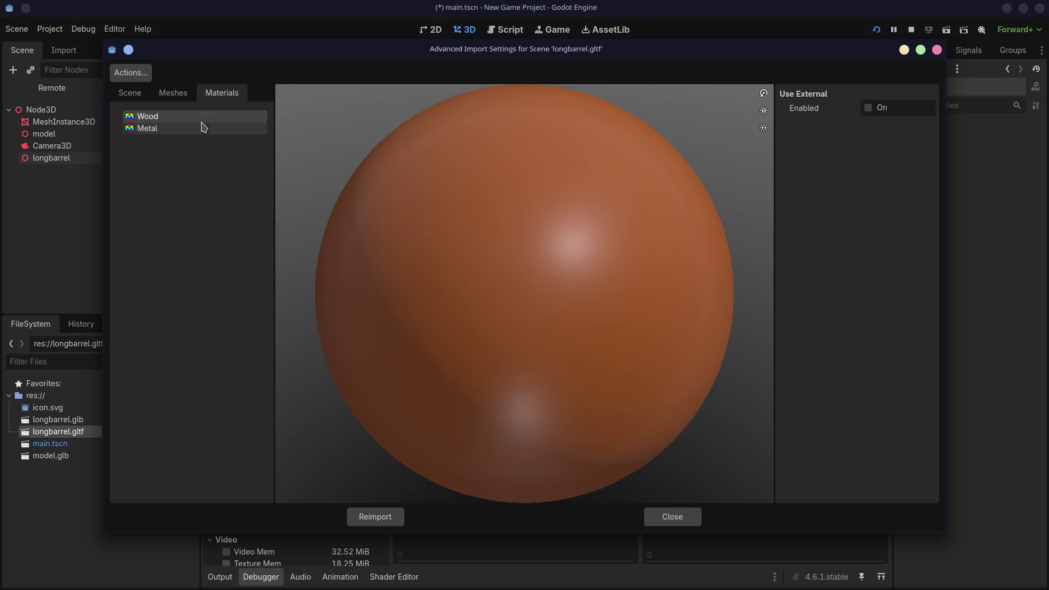
pyautogui.click(868, 109)
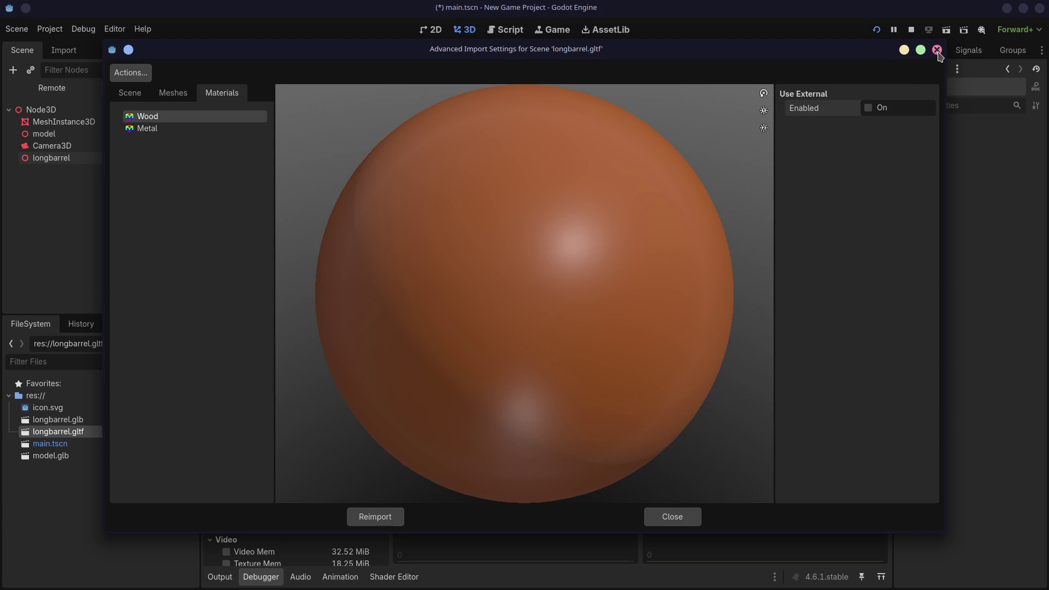
pyautogui.click(936, 50)
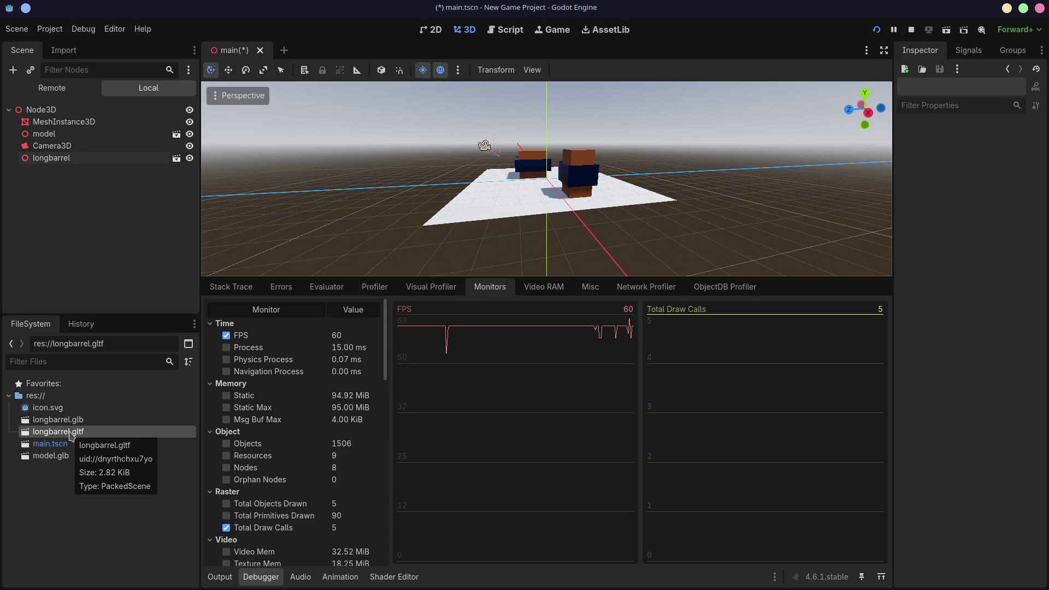
# Step: Delete longbarrel.gltf from the Godot project, confirming Remove, and return to Blender
pyautogui.press('Delete')
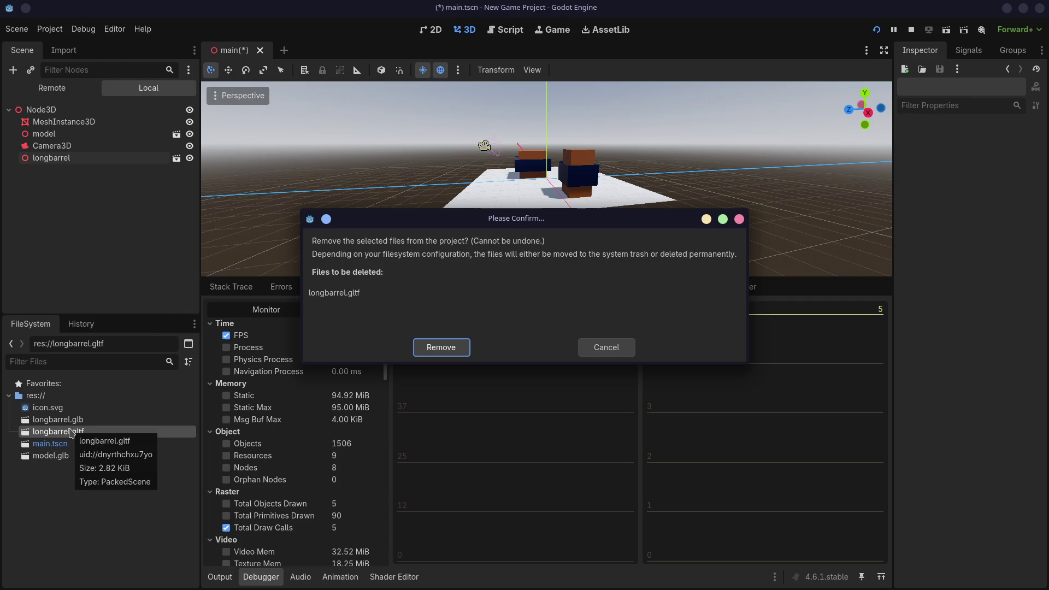
pyautogui.click(442, 350)
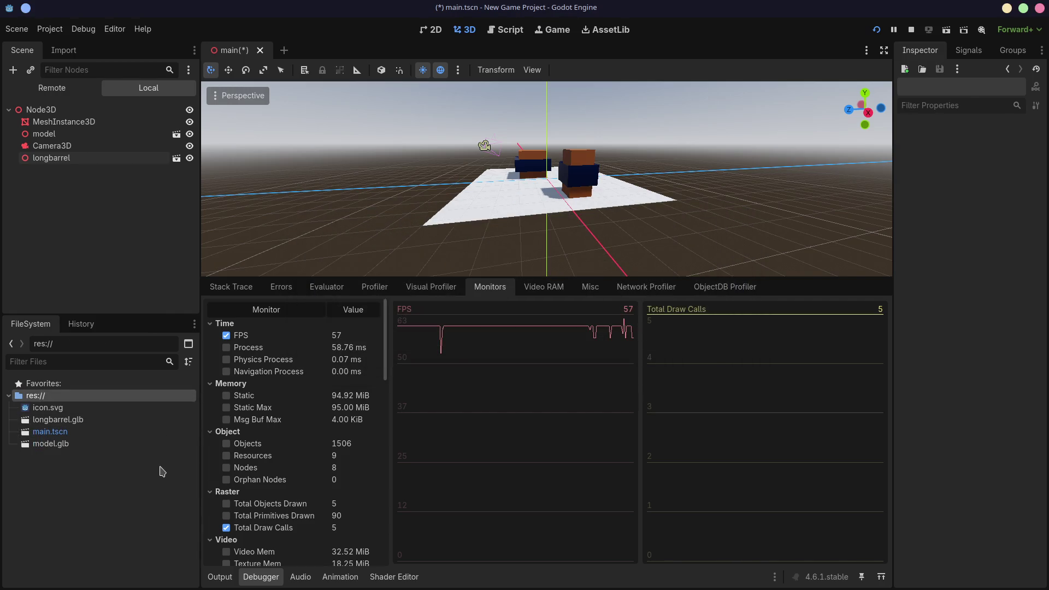
pyautogui.press('super+Right')
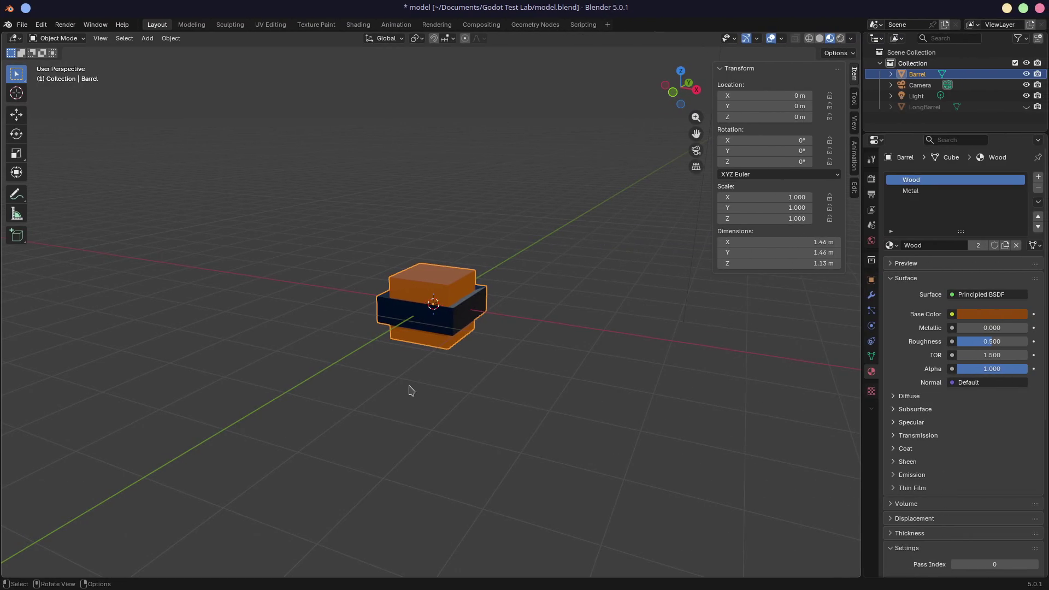
# Step: Start a glTF 2.0 export and rename the file to barrel.gltf
pyautogui.click(21, 25)
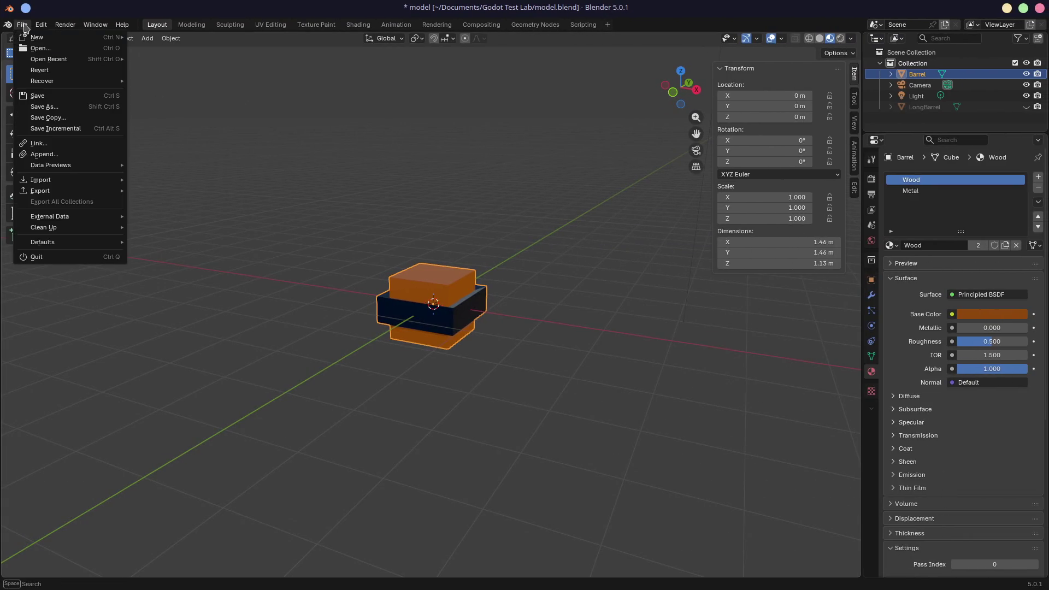
pyautogui.moveTo(66, 191)
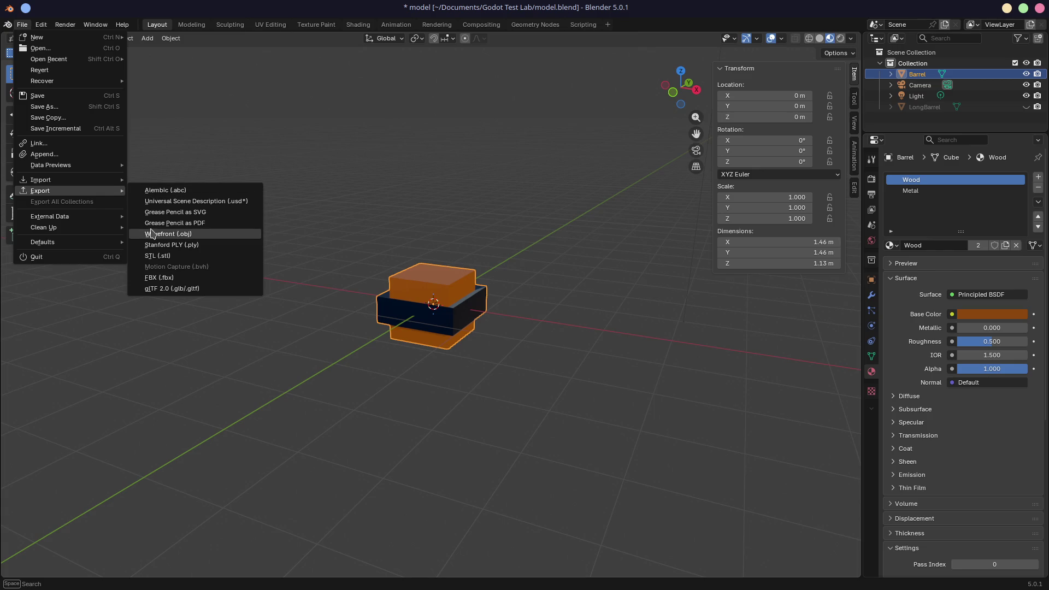
pyautogui.click(180, 288)
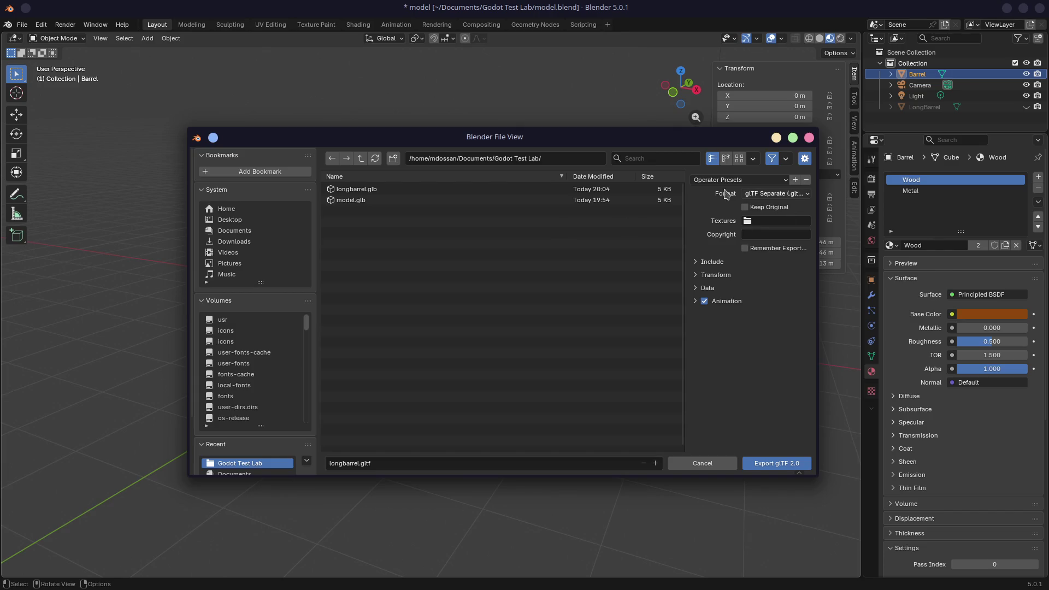
pyautogui.click(339, 463)
pyautogui.doubleClick(339, 463)
pyautogui.write('barrel')
pyautogui.press('Return')
# Step: Expand Include, Data and Material, keeping Materials on Export after checking the Images choices
pyautogui.click(698, 263)
pyautogui.click(696, 384)
pyautogui.scroll(-3, 697, 365)
pyautogui.click(698, 363)
pyautogui.scroll(-3, 712, 363)
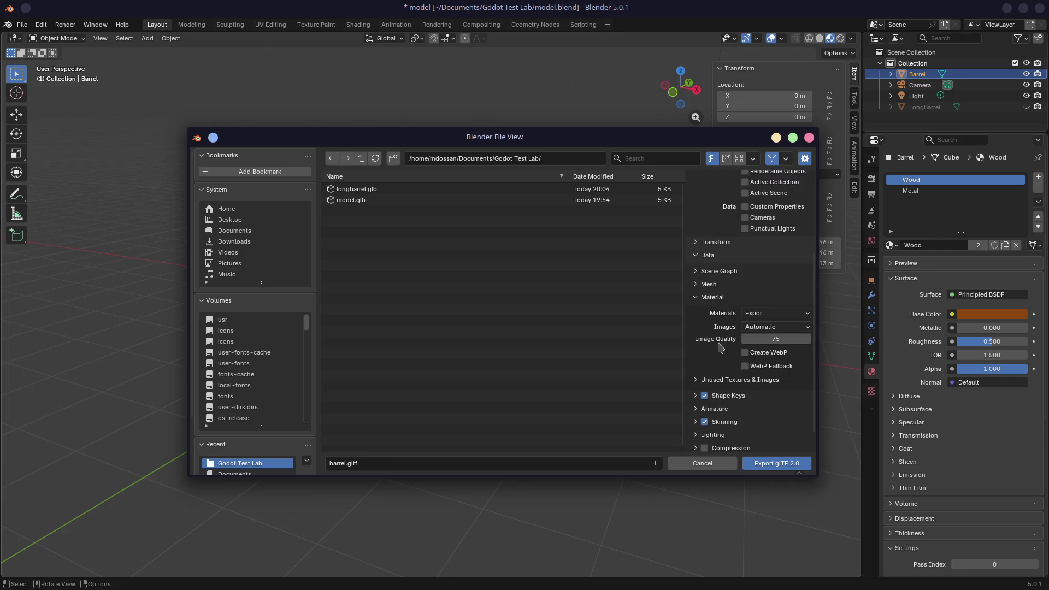
pyautogui.click(764, 328)
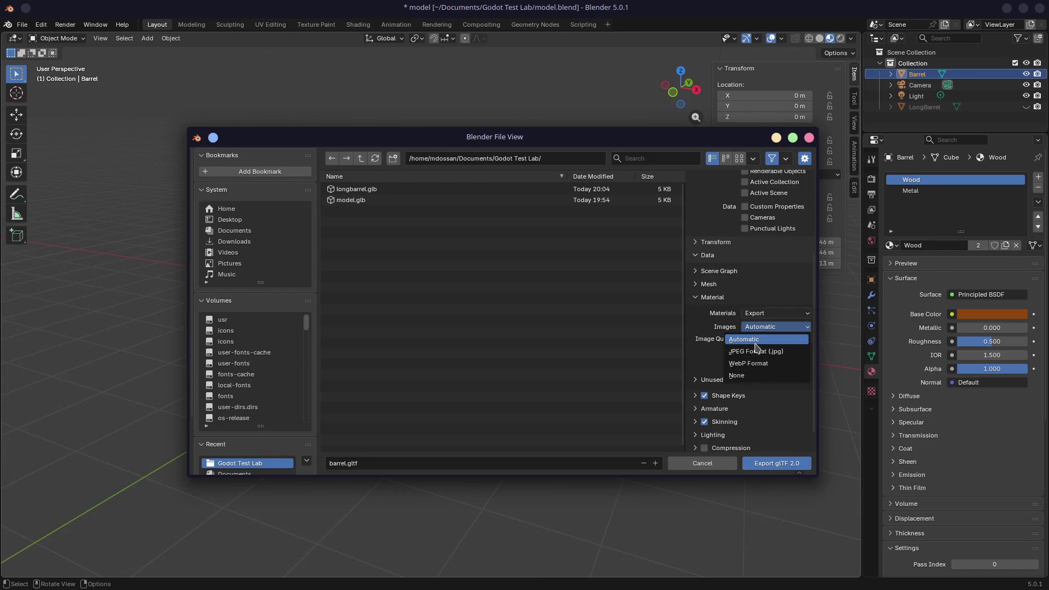
pyautogui.click(764, 313)
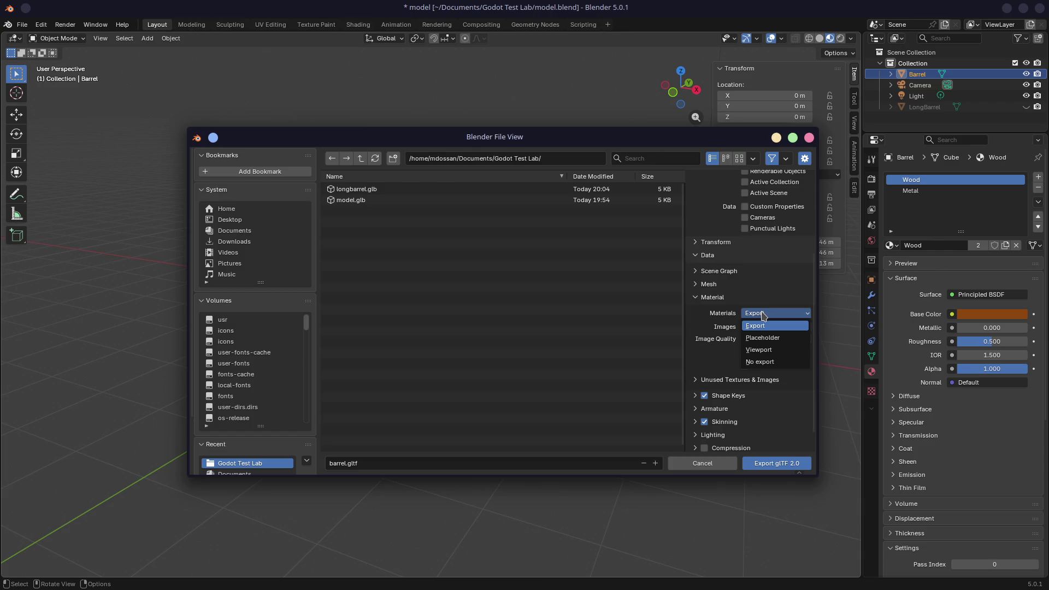
pyautogui.click(764, 315)
pyautogui.scroll(-1, 704, 328)
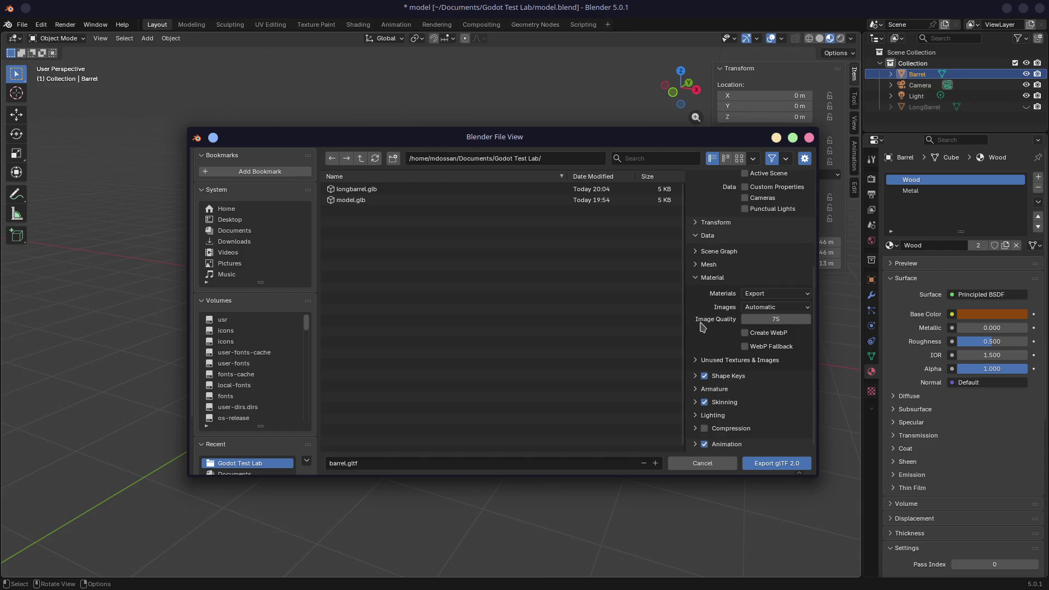
pyautogui.click(695, 377)
pyautogui.click(693, 377)
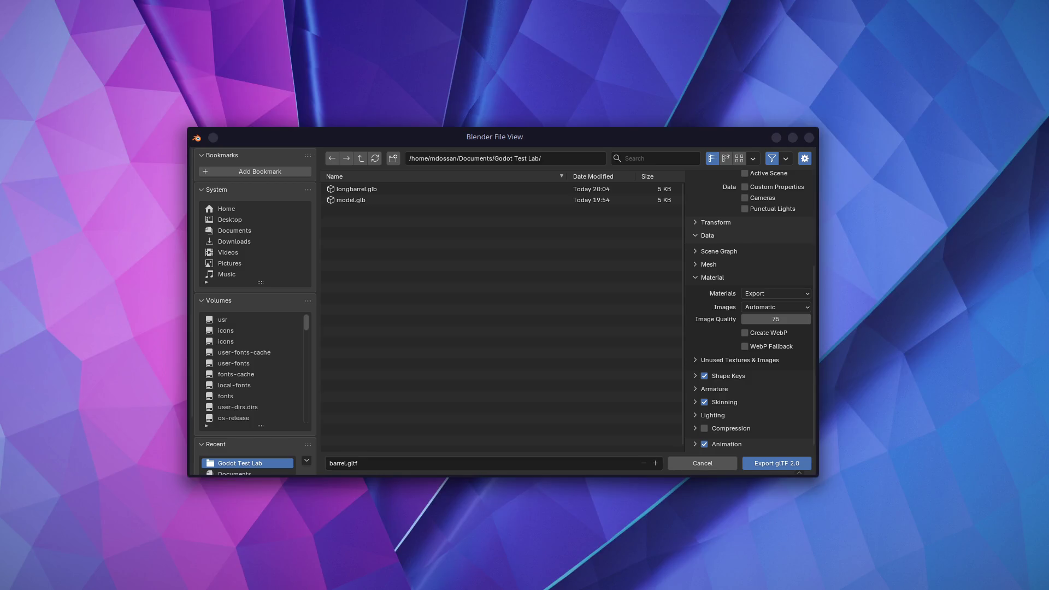
# Step: Look at the desktop behind the dialog, then cancel the barrel.gltf export without saving
pyautogui.hotkey('alt', 'Tab')
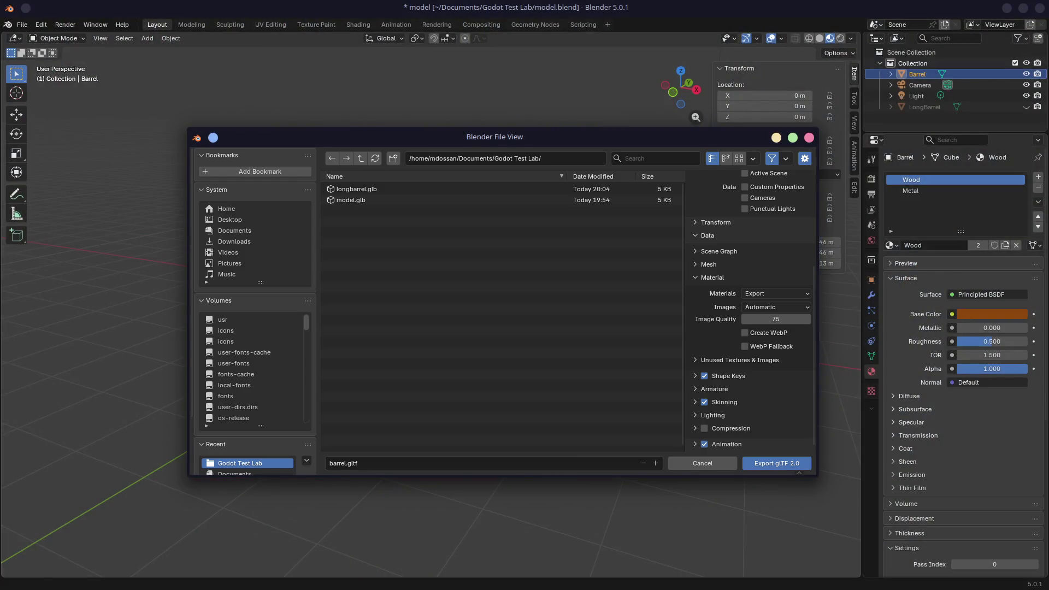
pyautogui.hotkey('alt', 'Tab')
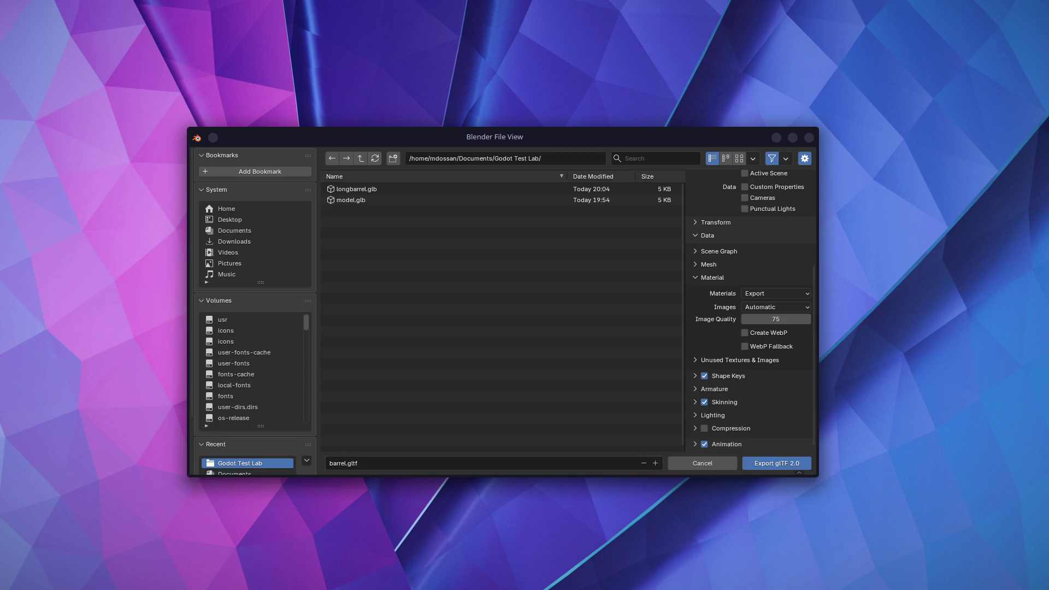
pyautogui.hotkey('alt', 'Tab')
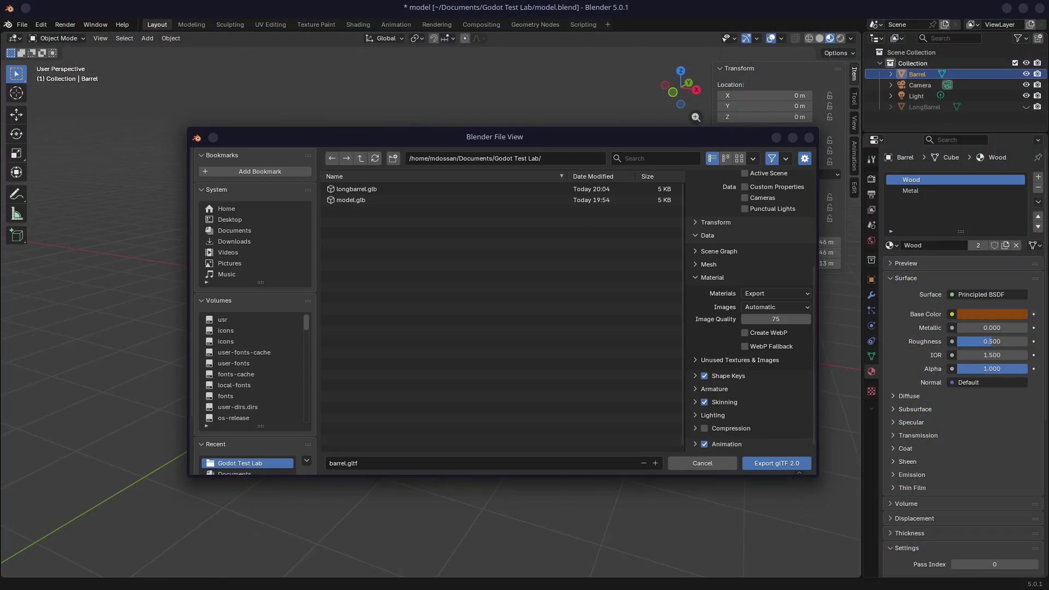
pyautogui.hotkey('alt', 'Tab')
pyautogui.hotkey('alt', 'Tab')
pyautogui.click(810, 137)
# Step: Make LongBarrel visible in the viewport and select both Barrel and LongBarrel
pyautogui.moveTo(544, 348); pyautogui.dragTo(495, 339, button='middle')
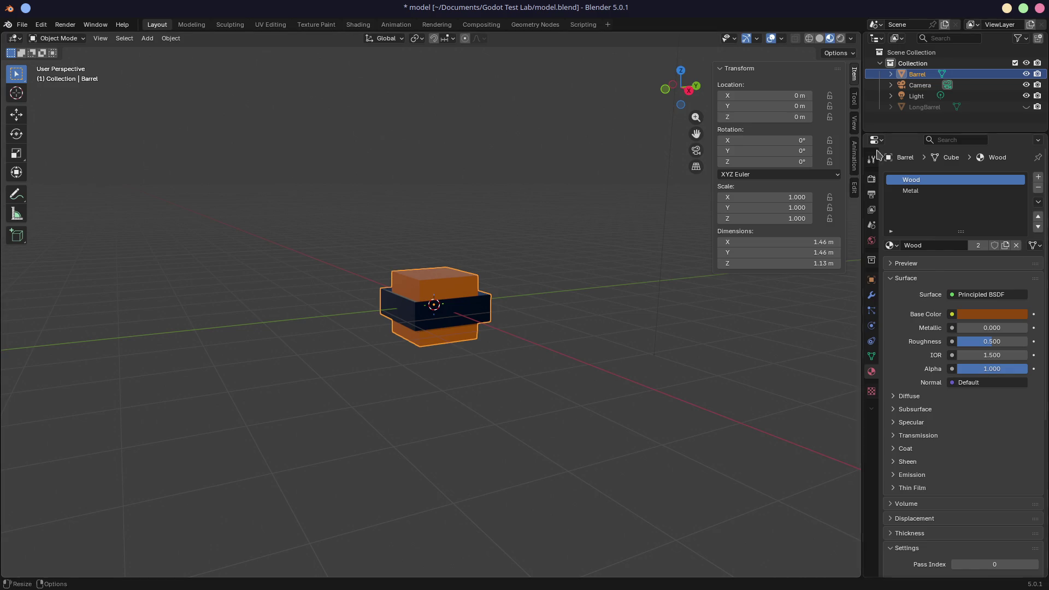
pyautogui.click(924, 107)
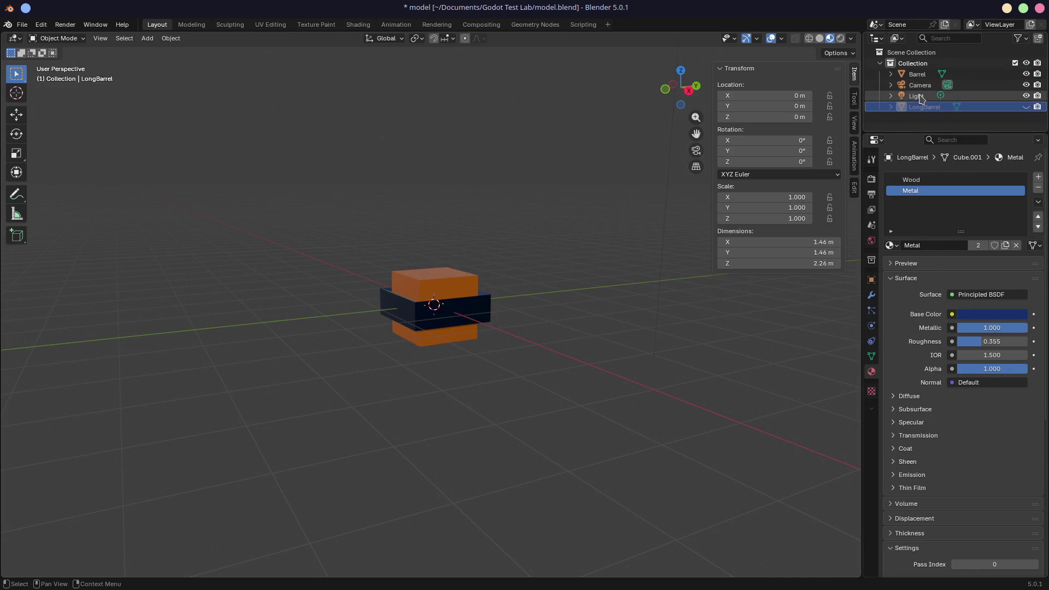
pyautogui.click(1026, 107)
pyautogui.click(1026, 108)
pyautogui.click(921, 75)
pyautogui.click(1027, 107)
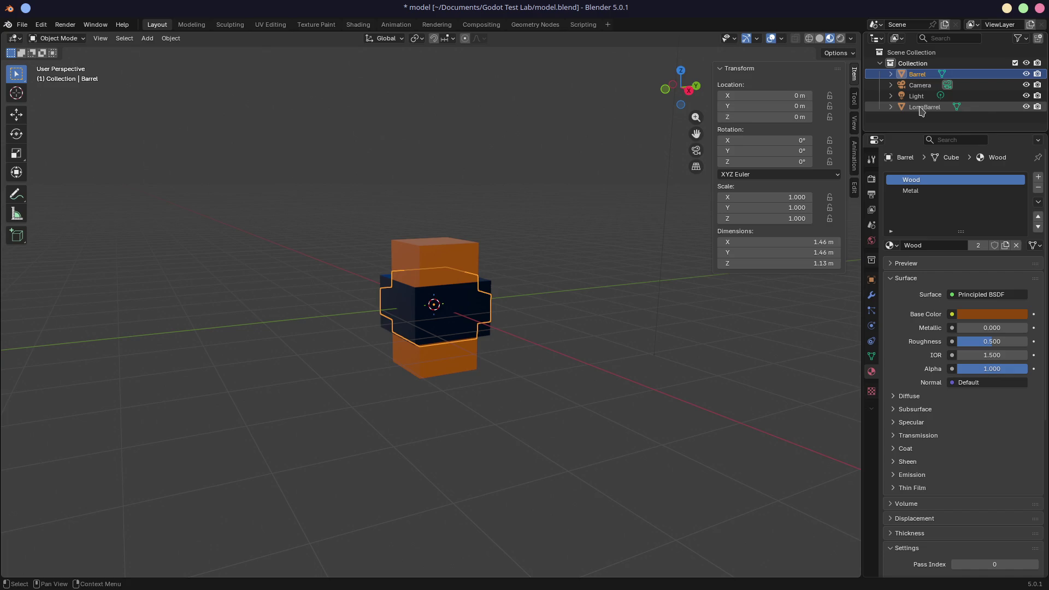
pyautogui.click(922, 107)
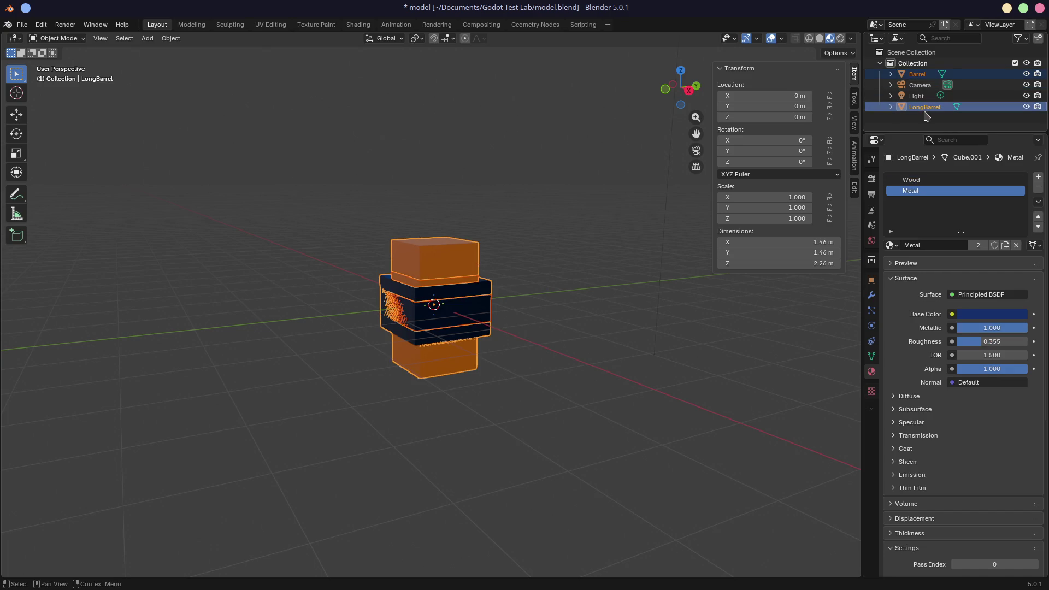
# Step: Move both barrels into a new collection named 'Props' and check each one
pyautogui.press('m')
pyautogui.click(911, 126)
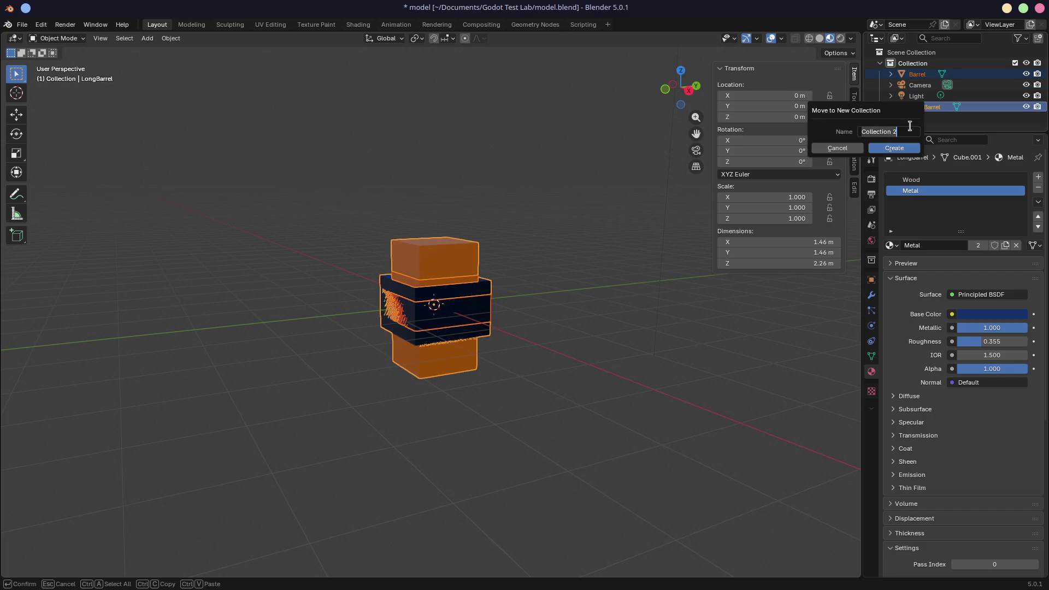
pyautogui.write('Props')
pyautogui.press('Return')
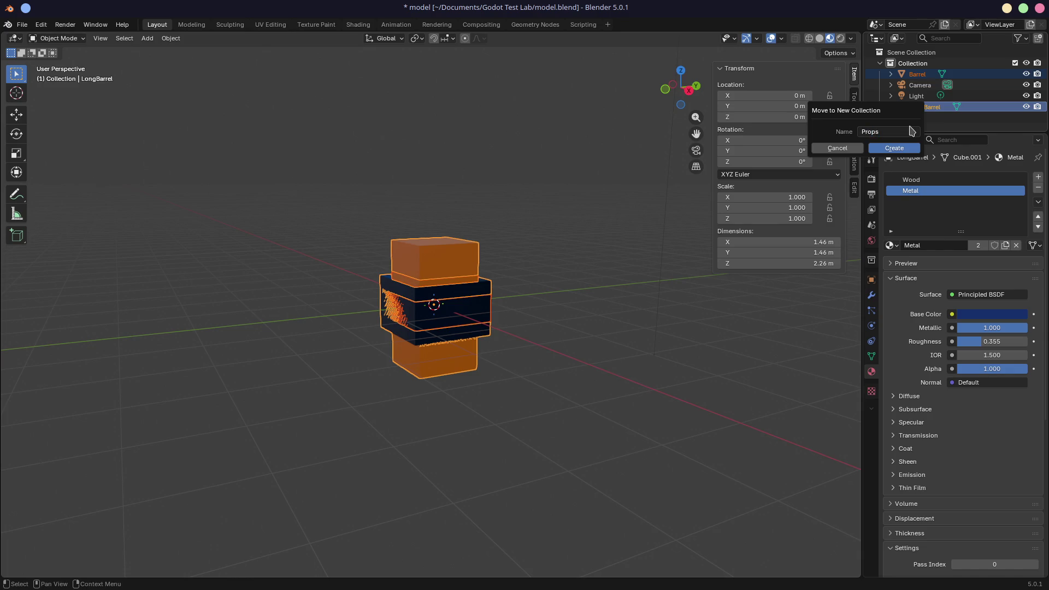
pyautogui.click(916, 148)
pyautogui.click(917, 107)
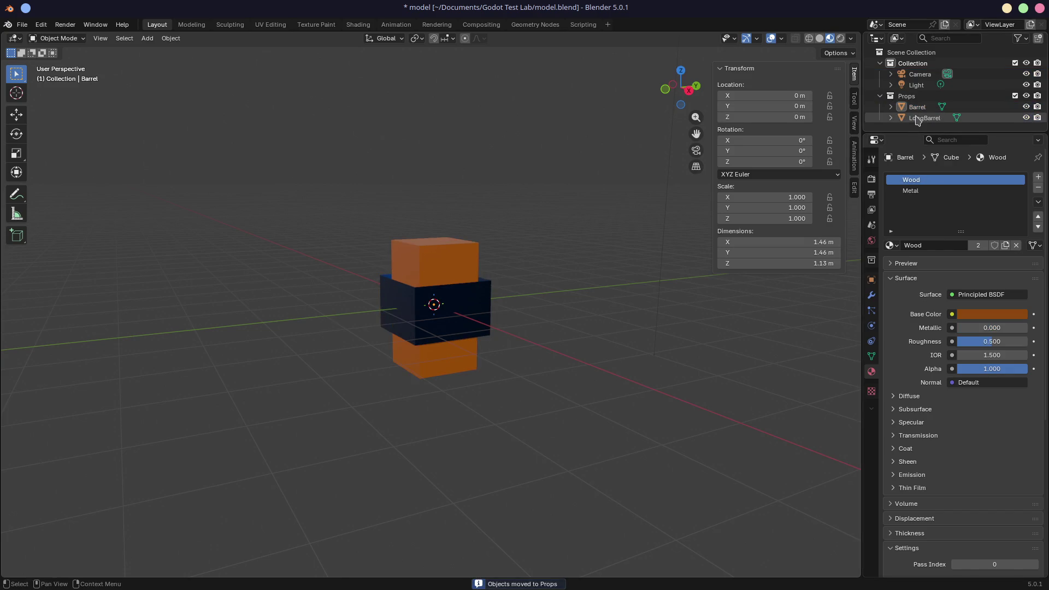
pyautogui.click(922, 118)
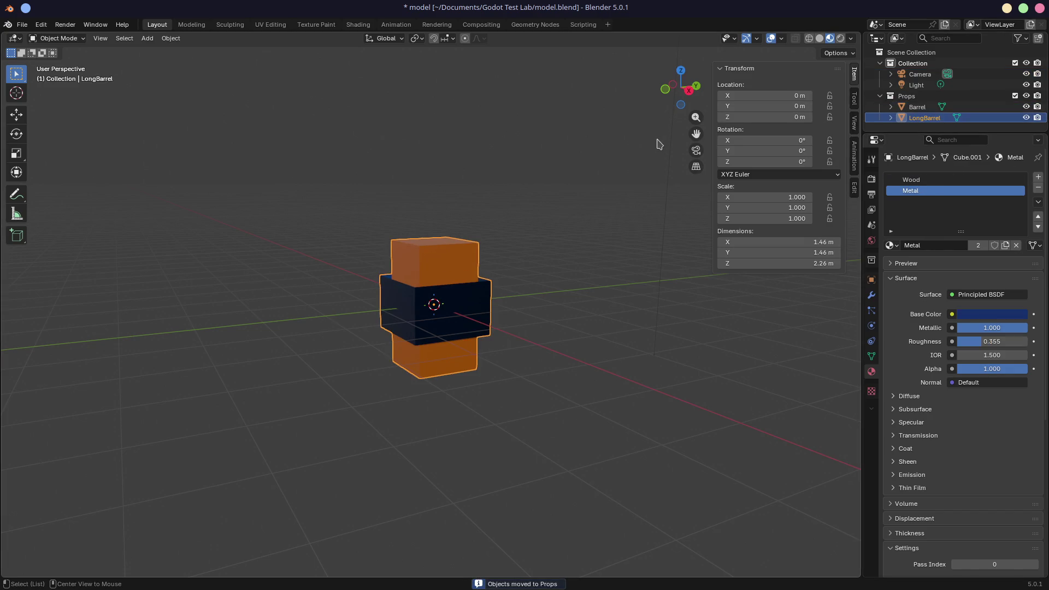
pyautogui.press('ctrl+super+Right')
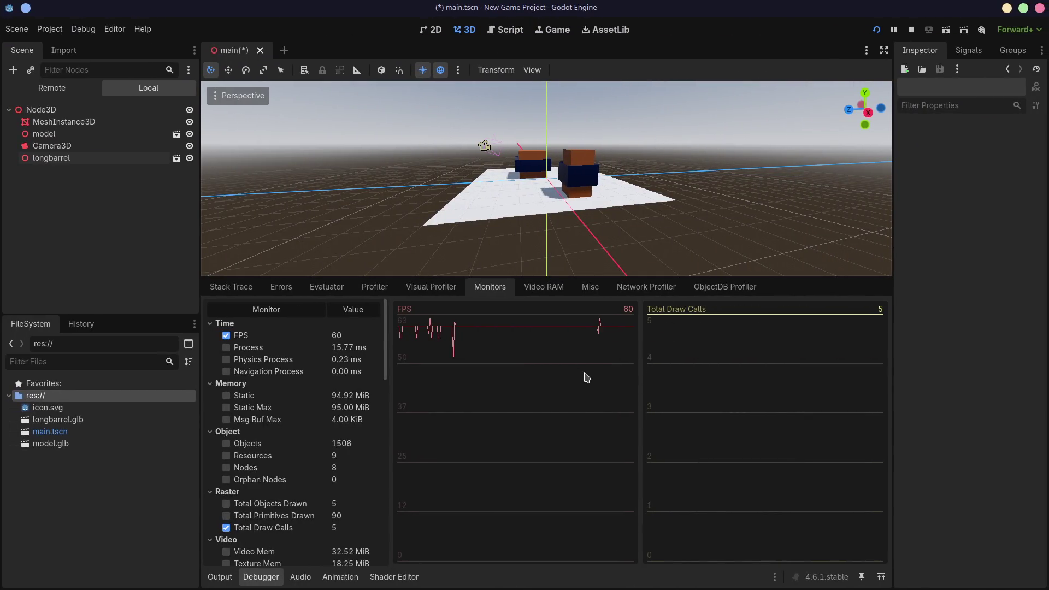
pyautogui.scroll(-3, 336, 502)
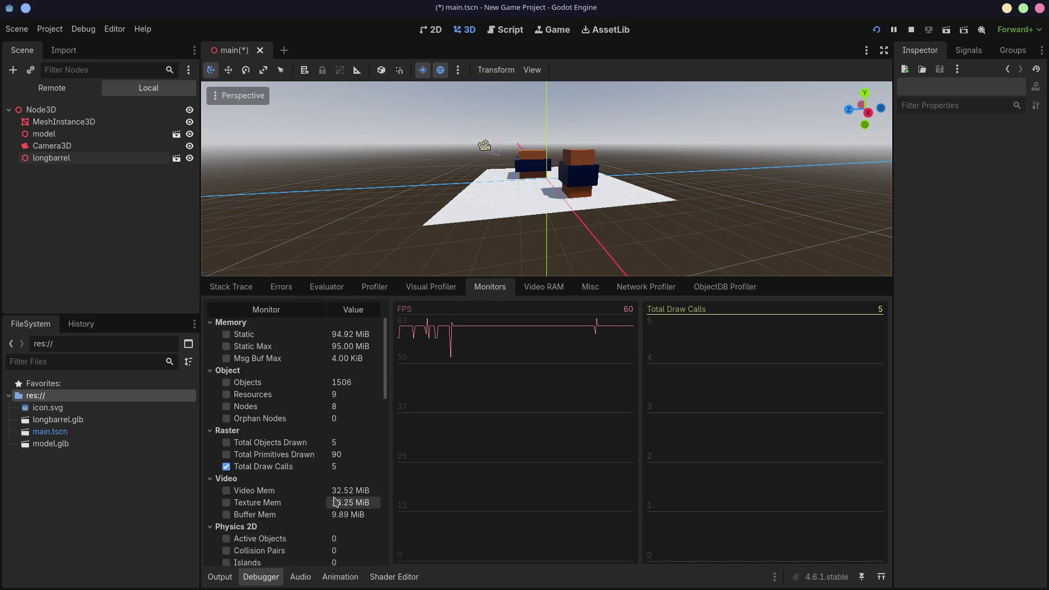
pyautogui.scroll(-3, 337, 502)
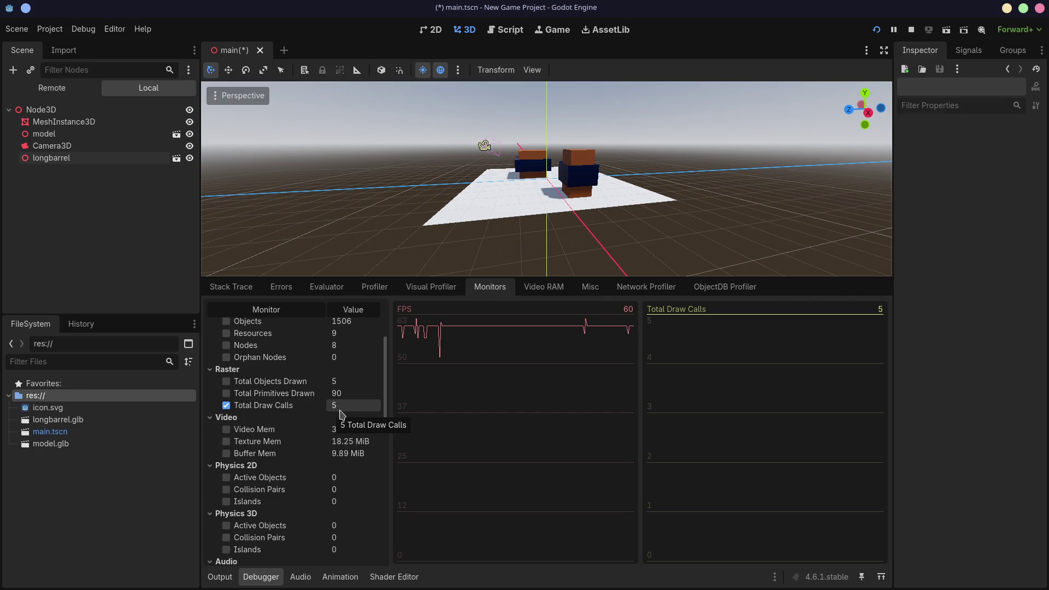
pyautogui.moveTo(557, 213)
pyautogui.mouseDown(button='middle')
pyautogui.moveTo(628, 215)
pyautogui.moveTo(545, 186)
pyautogui.moveTo(677, 159)
pyautogui.mouseUp(button='middle')
pyautogui.scroll(3, 625, 198)
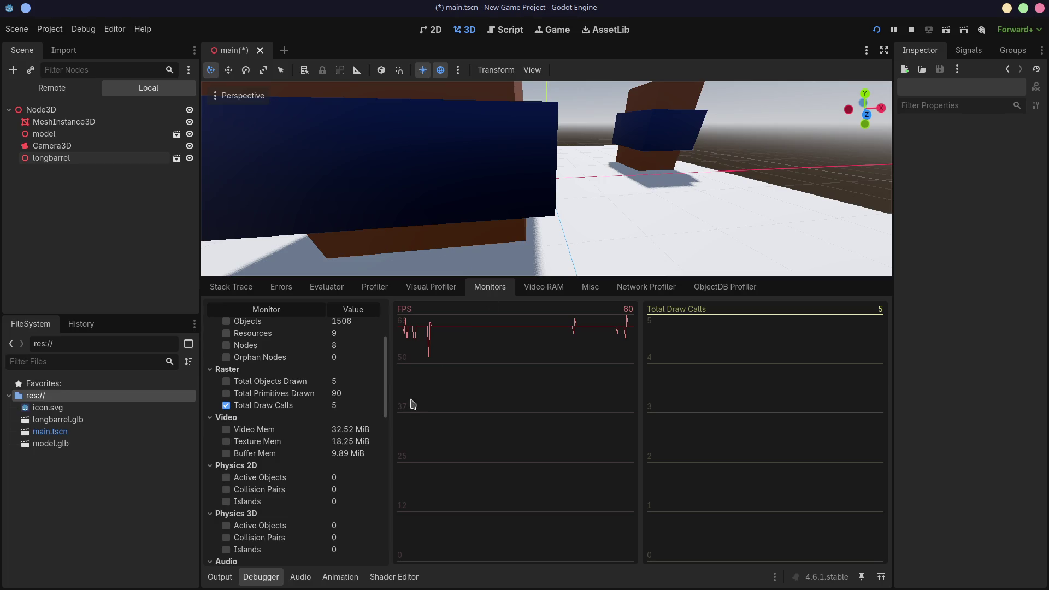
pyautogui.scroll(2, 360, 425)
pyautogui.scroll(5, 360, 425)
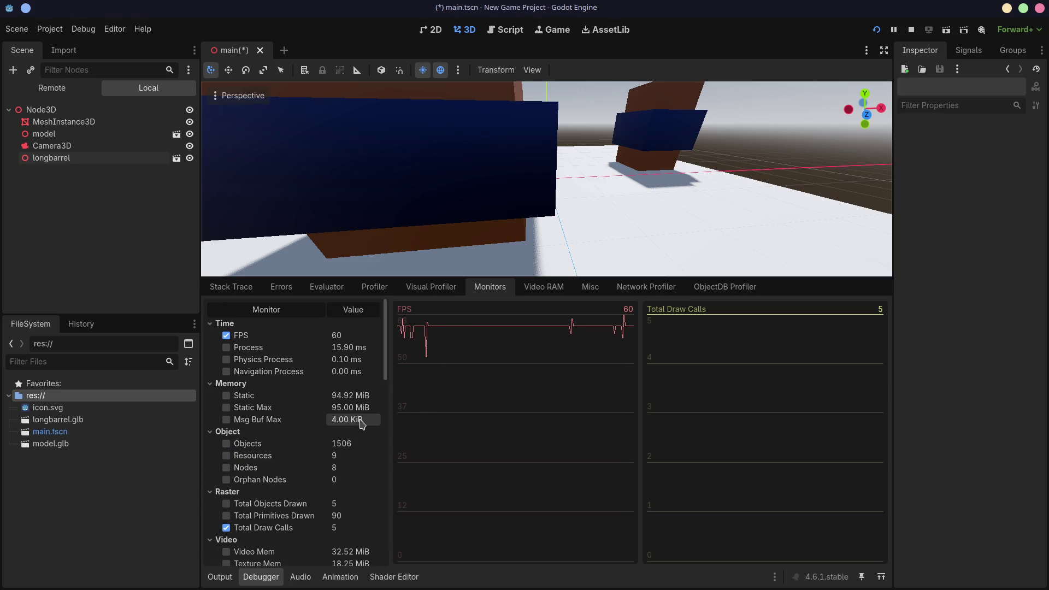
pyautogui.scroll(-15, 361, 425)
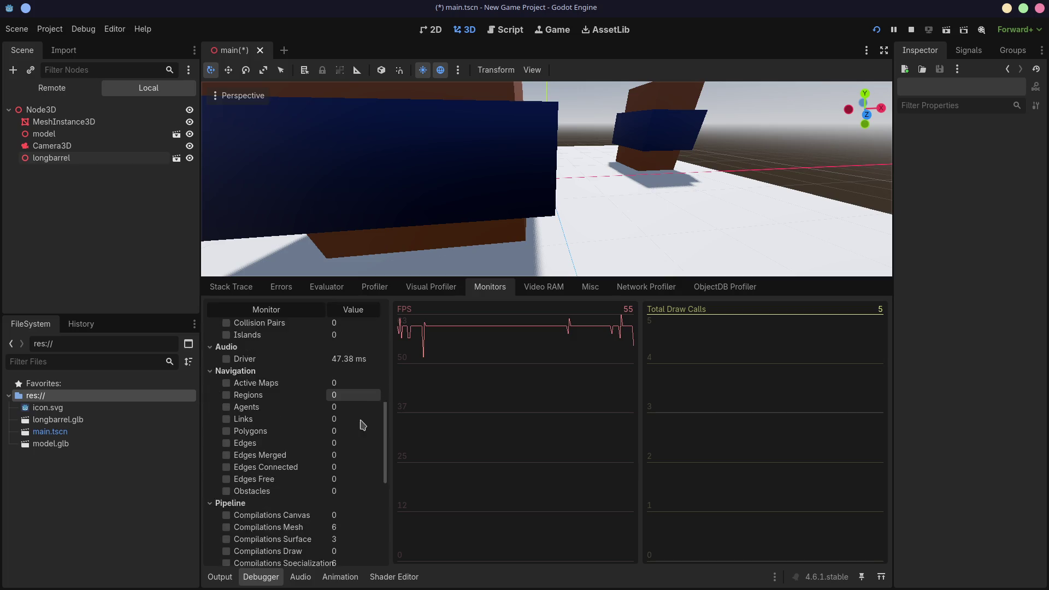
pyautogui.scroll(-7, 363, 424)
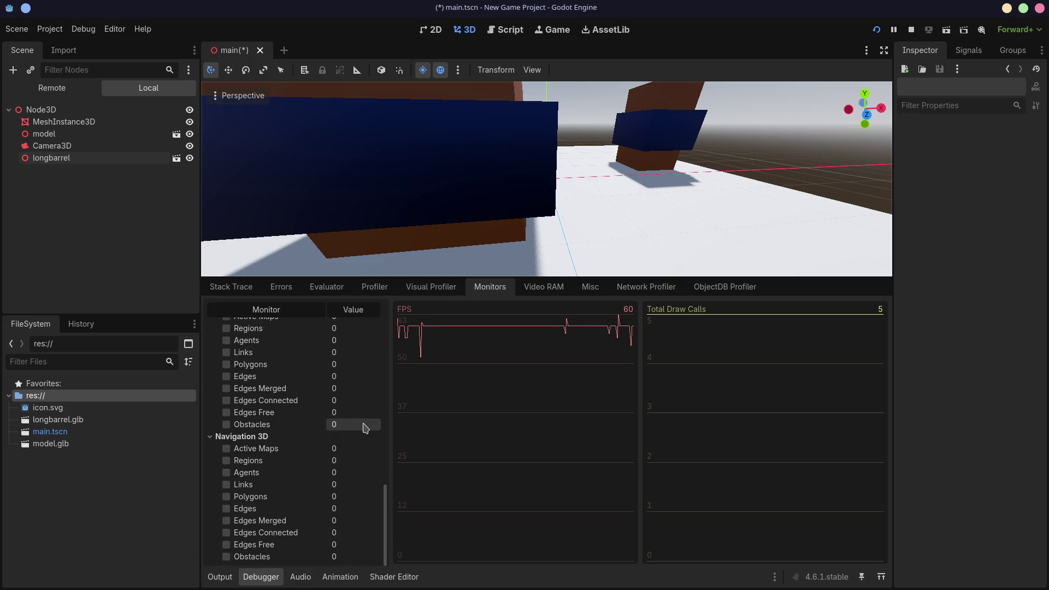
pyautogui.scroll(1, 365, 427)
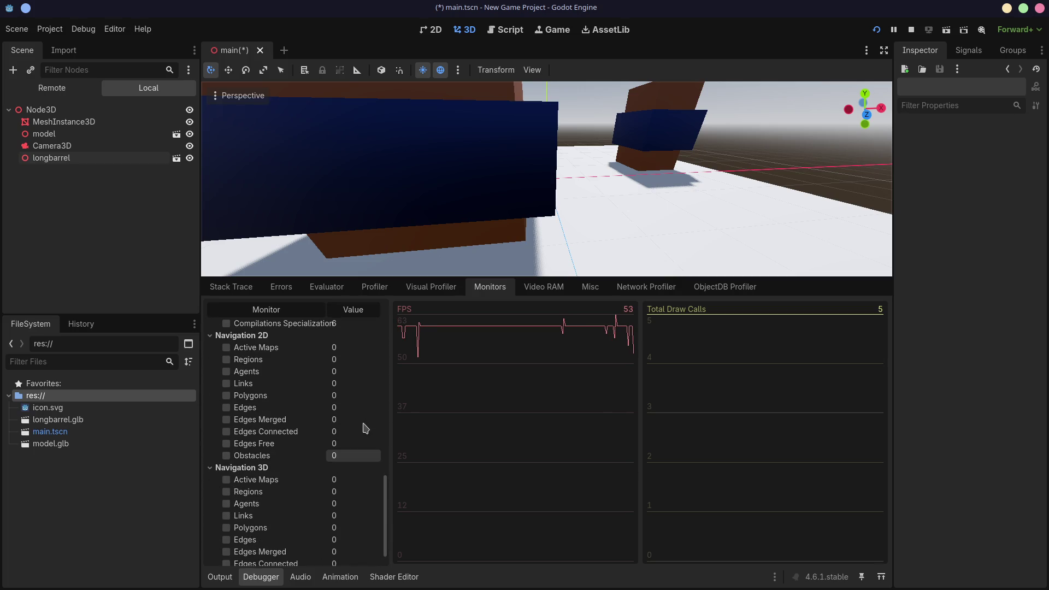
pyautogui.scroll(-1, 364, 428)
pyautogui.scroll(5, 363, 428)
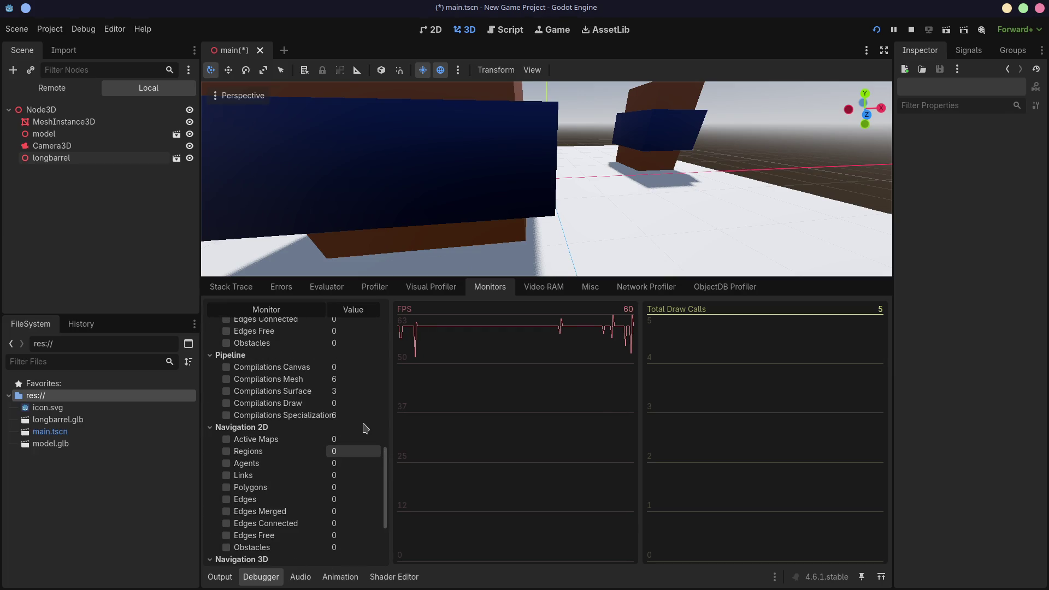
pyautogui.scroll(9, 300, 481)
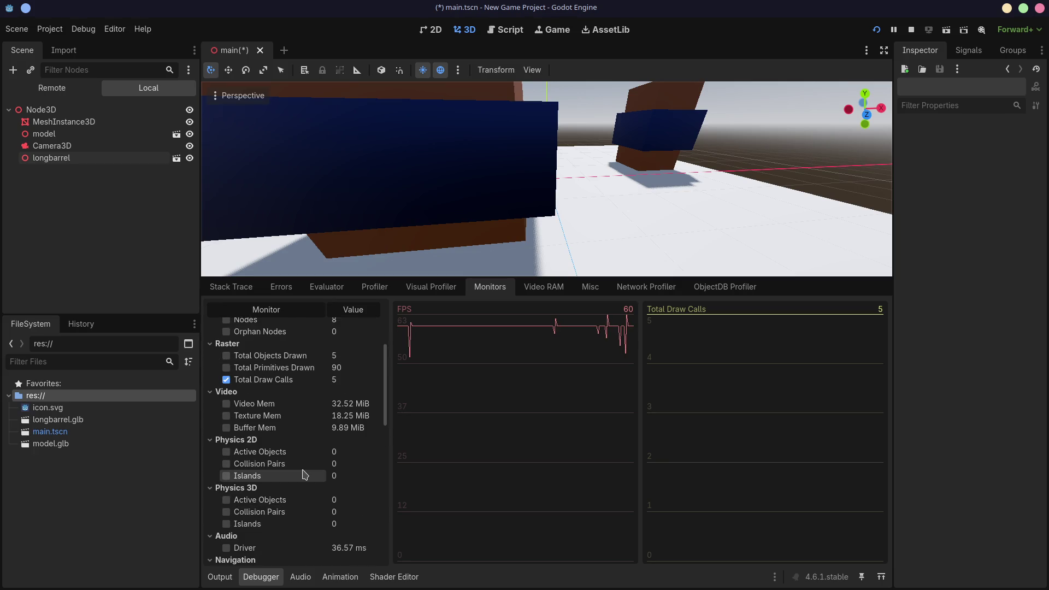
pyautogui.scroll(5, 305, 475)
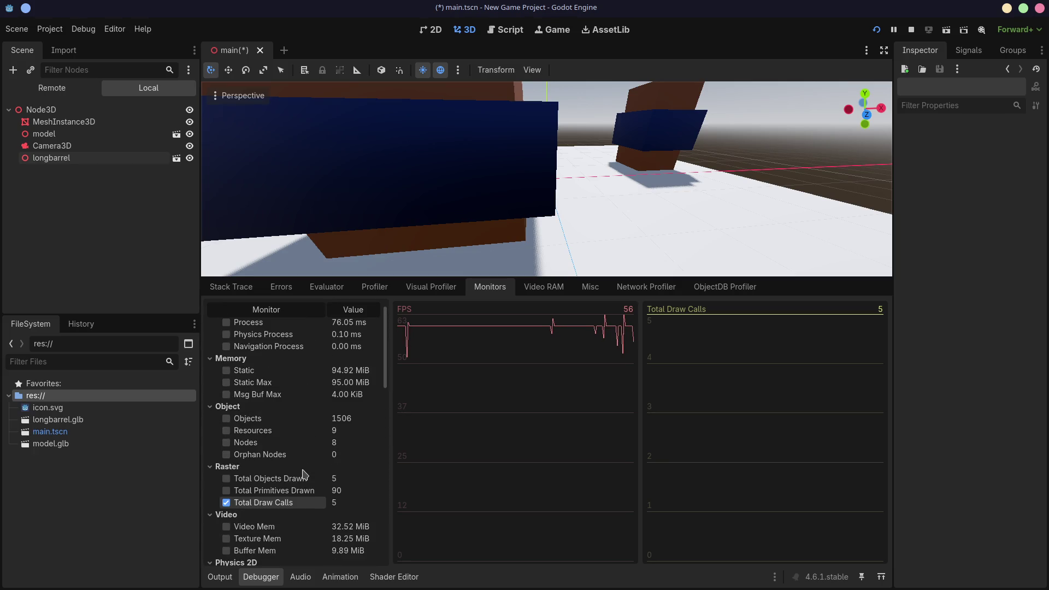
pyautogui.scroll(1, 304, 474)
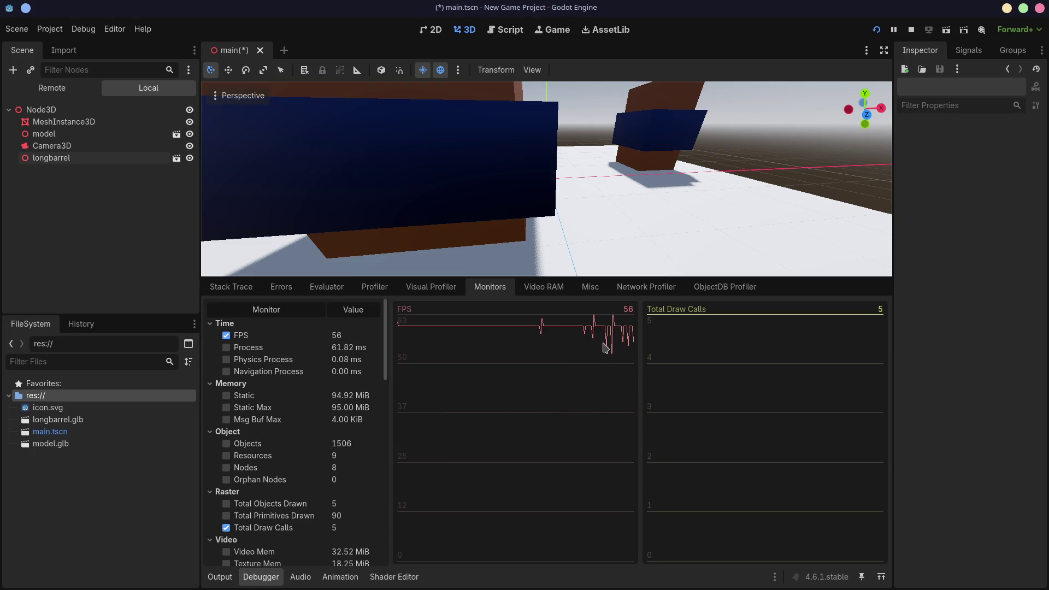
pyautogui.scroll(-8, 635, 180)
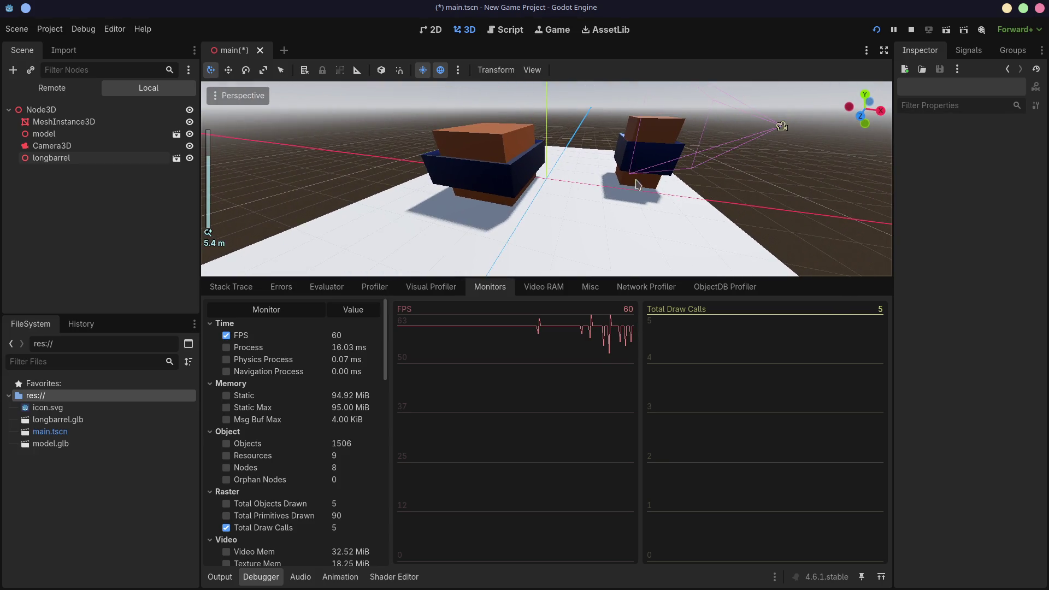
# Step: Orbit the Godot view around the barrels, close OBS, and bring up the itch.io devlog browser
pyautogui.moveTo(619, 189); pyautogui.dragTo(616, 194, button='middle')
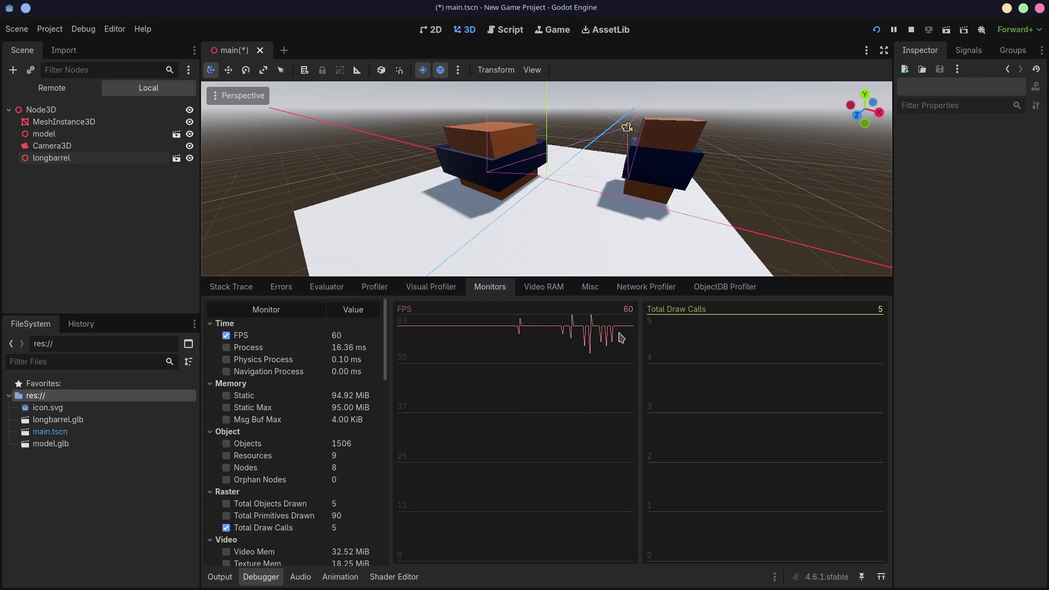
pyautogui.moveTo(587, 186)
pyautogui.mouseDown(button='middle')
pyautogui.moveTo(729, 154)
pyautogui.moveTo(531, 146)
pyautogui.moveTo(529, 113)
pyautogui.moveTo(684, 153)
pyautogui.moveTo(536, 133)
pyautogui.moveTo(624, 109)
pyautogui.moveTo(509, 171)
pyautogui.mouseUp(button='middle')
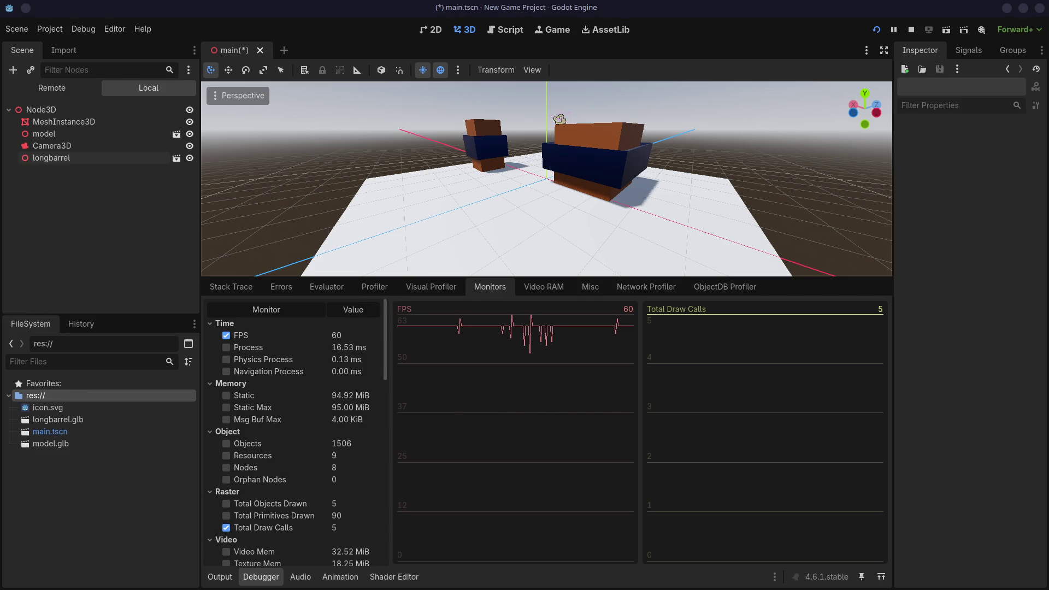
pyautogui.moveTo(1048, 171)
pyautogui.mouseDown()
pyautogui.moveTo(908, 192)
pyautogui.moveTo(602, 68)
pyautogui.mouseUp()
pyautogui.click(559, 119)
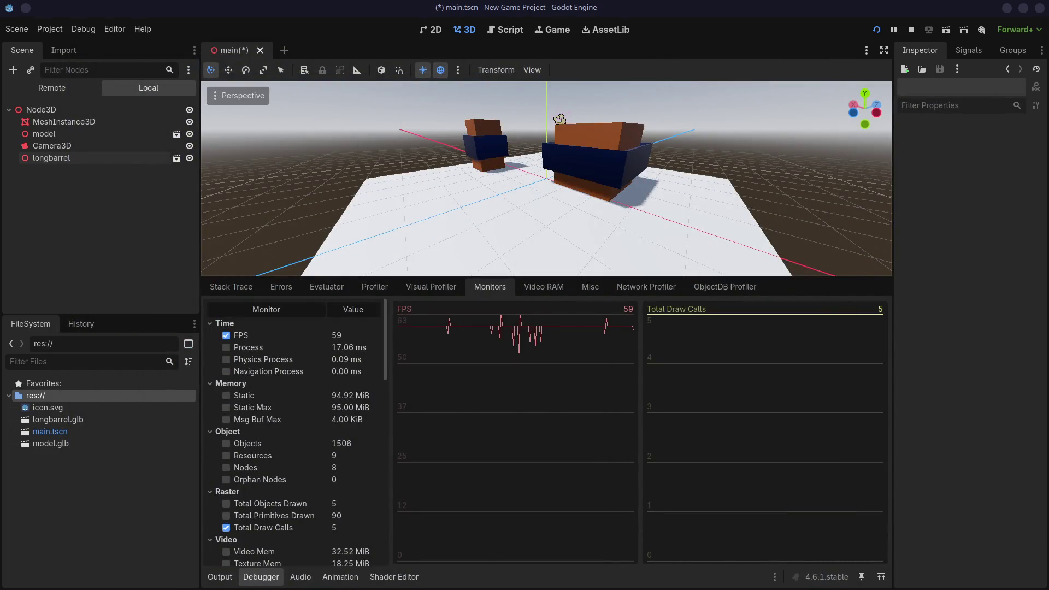
pyautogui.hotkey('alt', 'Tab')
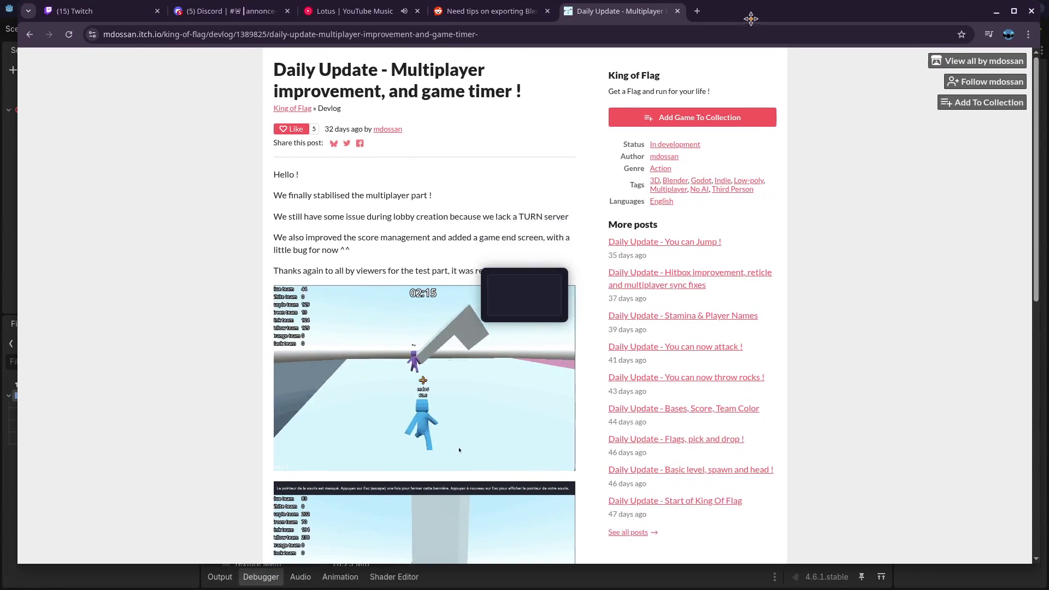
# Step: Slide the Chrome window aside to reveal Godot's main.tscn scene with both barrels
pyautogui.moveTo(748, 30); pyautogui.dragTo(722, 36)
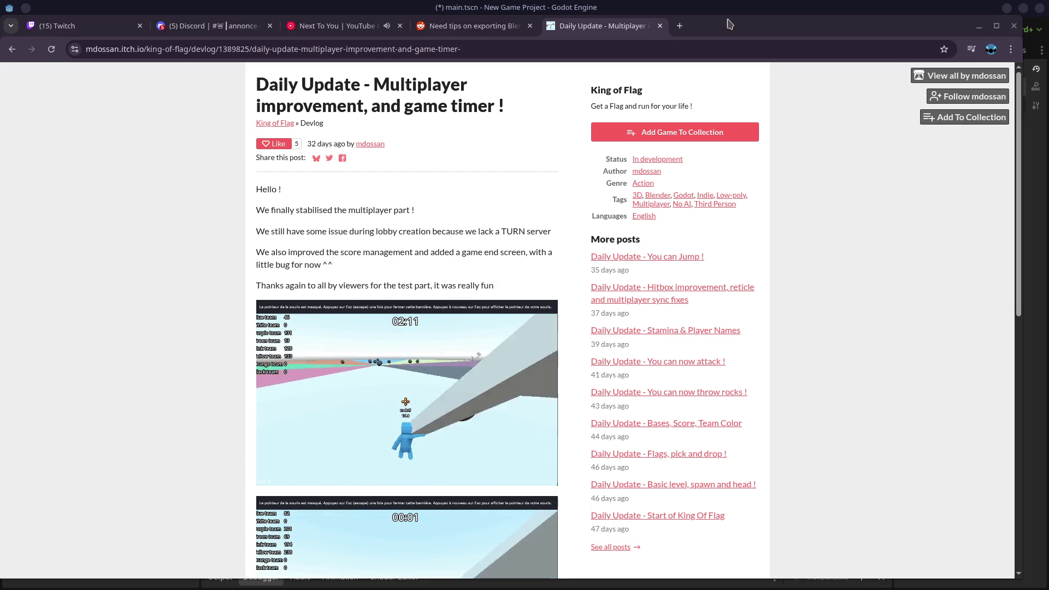
pyautogui.moveTo(718, 27)
pyautogui.mouseDown()
pyautogui.moveTo(787, 63)
pyautogui.moveTo(560, 119)
pyautogui.mouseUp()
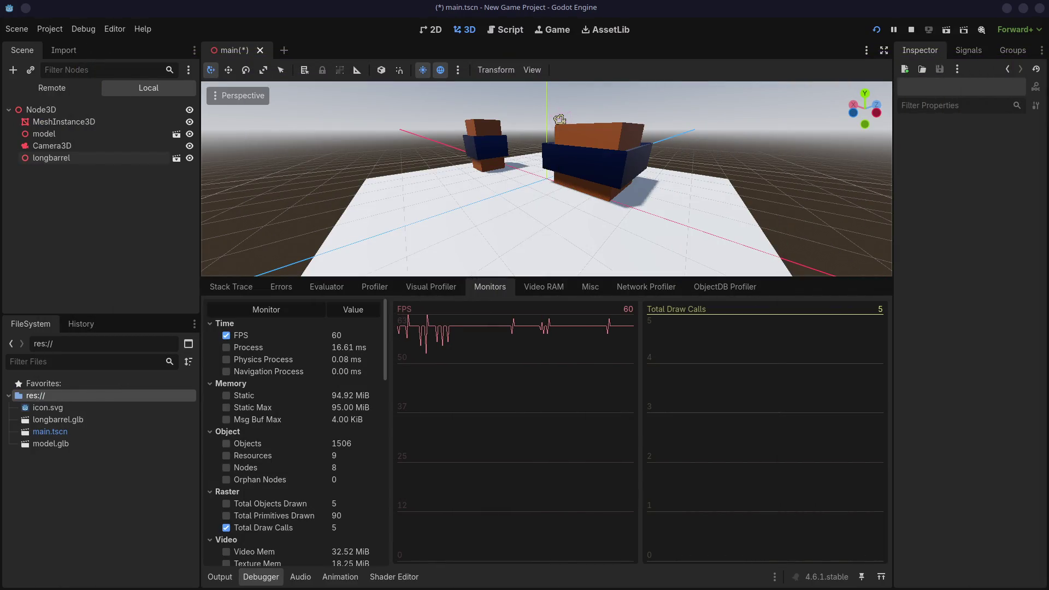